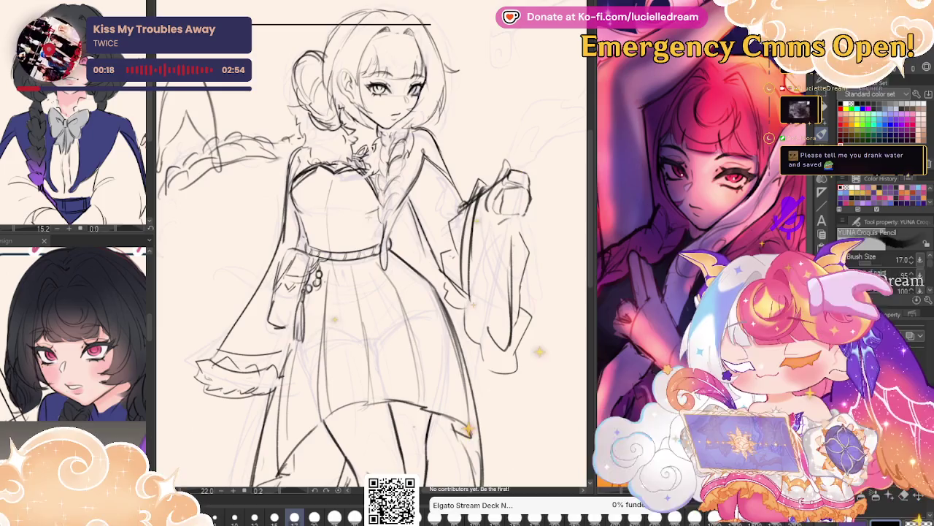
Darken three skirt fold lines with firmer strokes, mirroring the view to compare.
{"action": "key", "text": "h"}
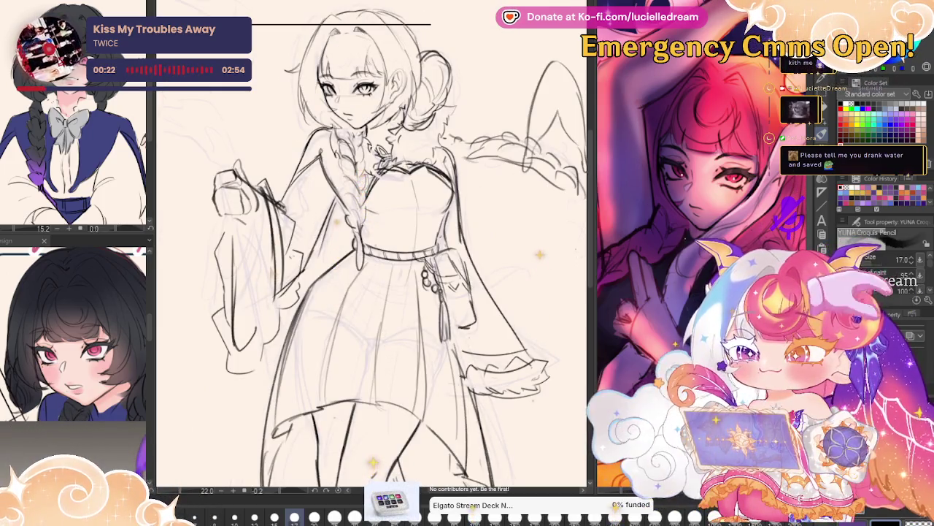
{"action": "left_click_drag", "start_coordinate": [352, 270], "coordinate": [336, 343]}
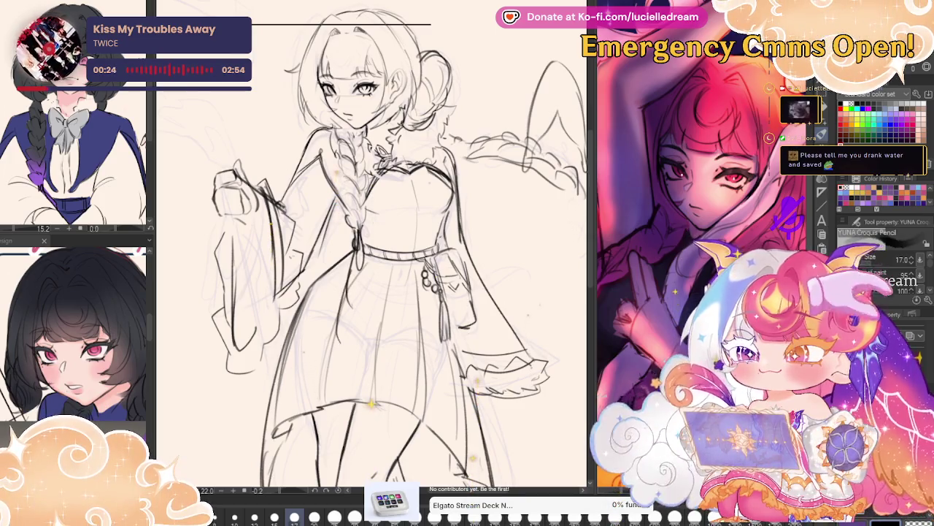
{"action": "key", "text": "h"}
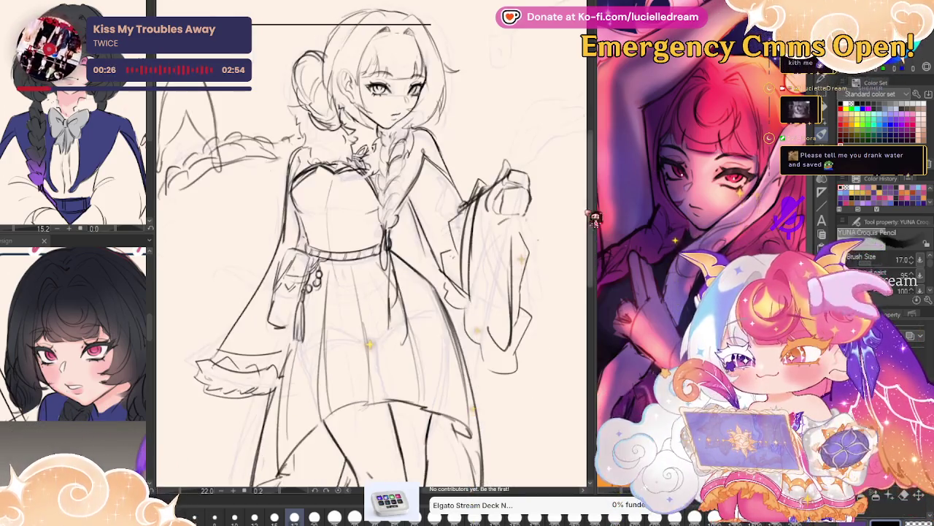
{"action": "left_click_drag", "start_coordinate": [390, 253], "coordinate": [387, 309]}
{"action": "left_click_drag", "start_coordinate": [384, 267], "coordinate": [377, 348]}
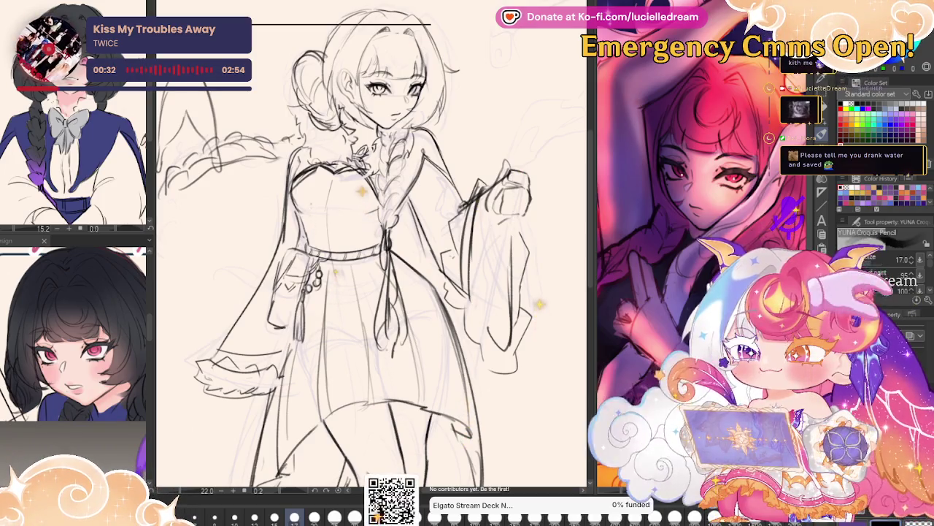
{"action": "key", "text": "h"}
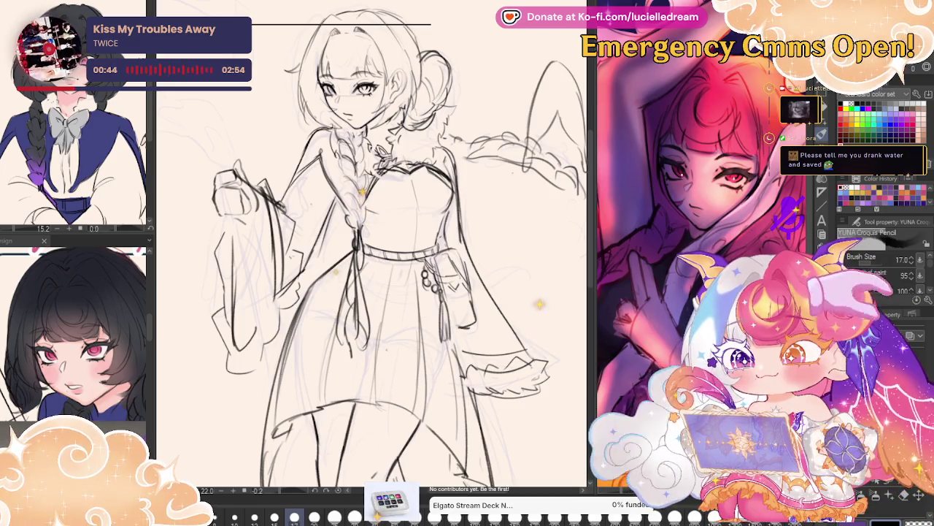
Pan across the legs and head, mirroring the view repeatedly to check the face.
{"action": "mouse_move", "coordinate": [548, 467]}
{"action": "left_mouse_down"}
{"action": "mouse_move", "coordinate": [551, 257]}
{"action": "mouse_move", "coordinate": [553, 265]}
{"action": "left_mouse_up"}
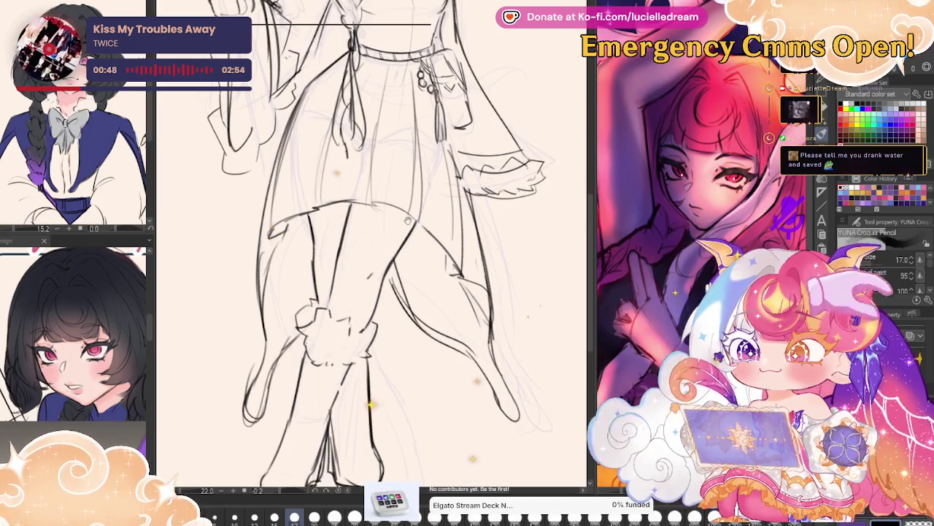
{"action": "left_click_drag", "start_coordinate": [407, 220], "coordinate": [552, 410]}
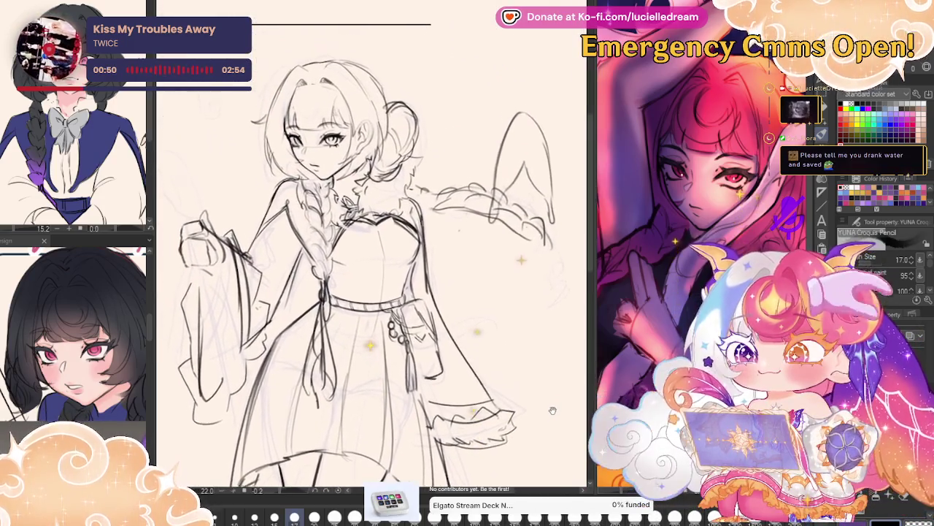
{"action": "key", "text": "h"}
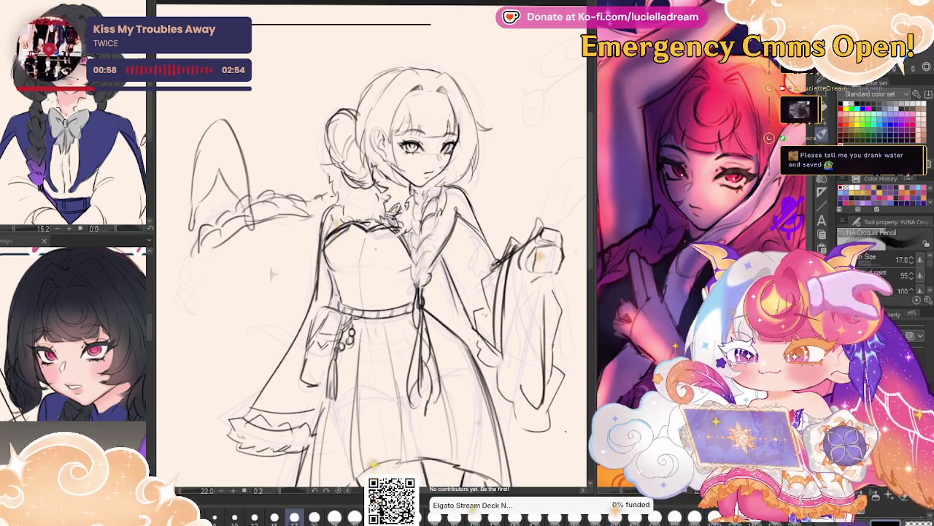
{"action": "scroll", "coordinate": [402, 128], "scroll_direction": "up", "scroll_amount": 2}
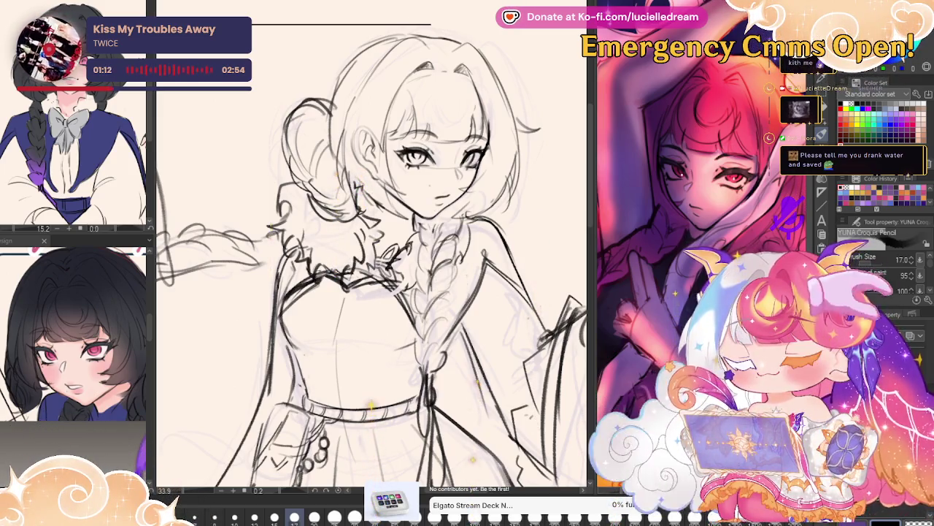
{"action": "key", "text": "h"}
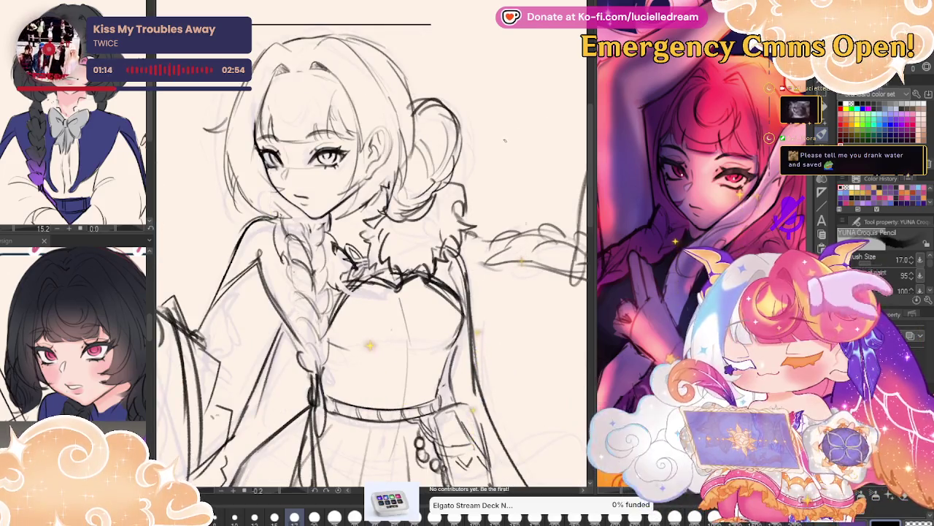
{"action": "key", "text": "h"}
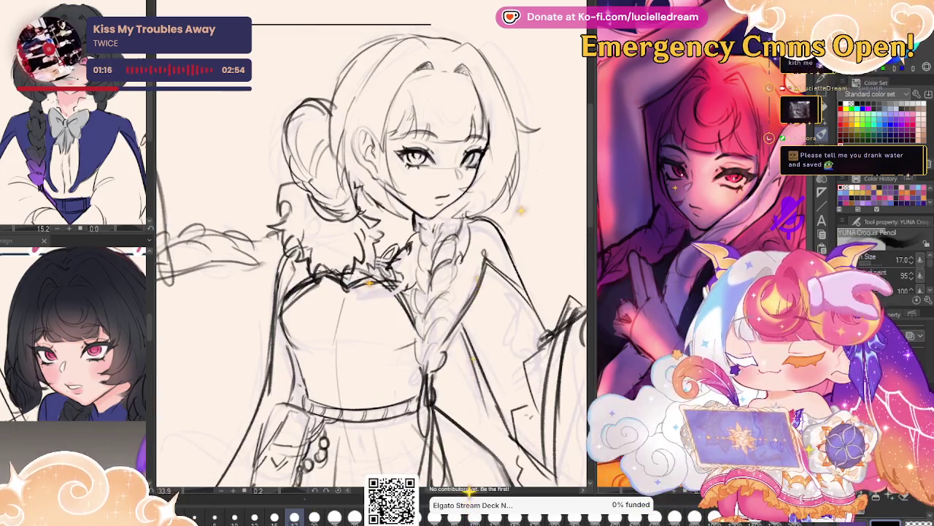
{"action": "key", "text": "h"}
{"action": "left_click_drag", "start_coordinate": [349, 219], "coordinate": [368, 244]}
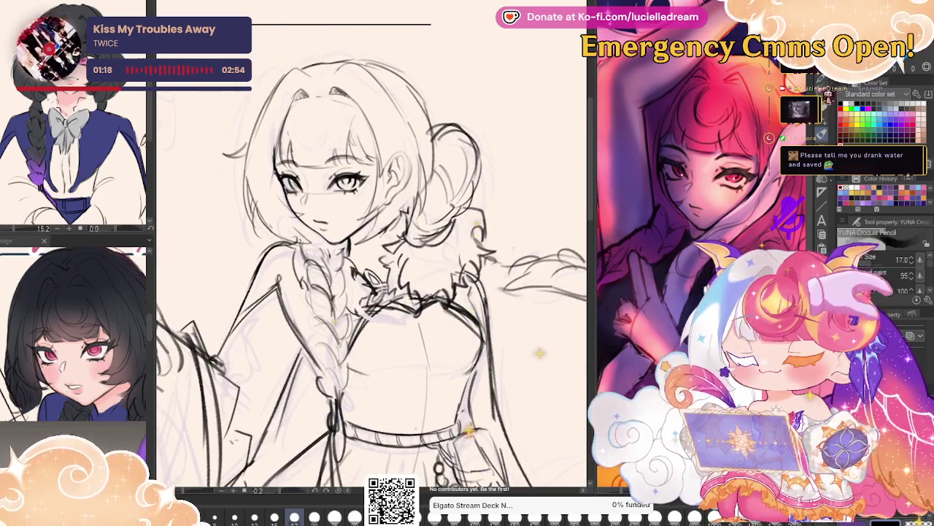
{"action": "key", "text": "m"}
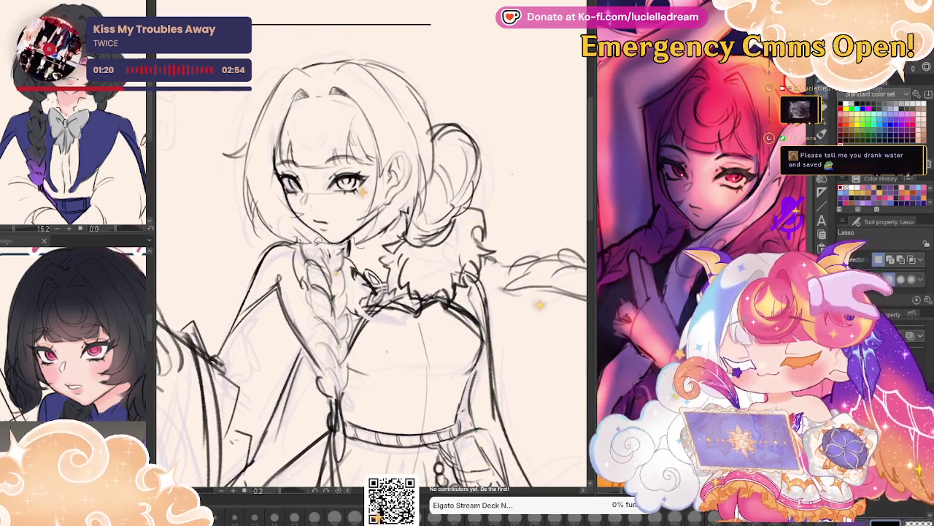
Lasso the head and nudge it slightly to the right.
{"action": "left_click_drag", "start_coordinate": [351, 242], "coordinate": [492, 186]}
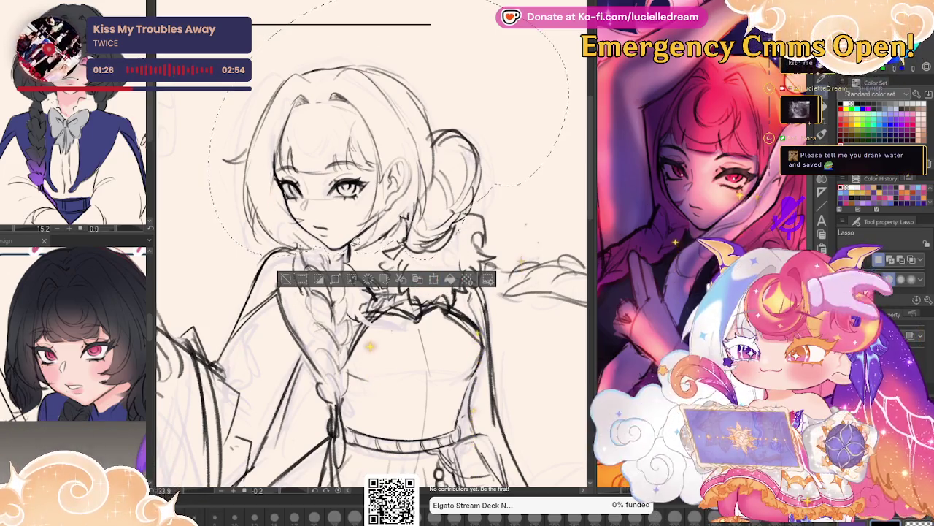
{"action": "left_click", "coordinate": [433, 280]}
{"action": "left_click_drag", "start_coordinate": [459, 234], "coordinate": [464, 232]}
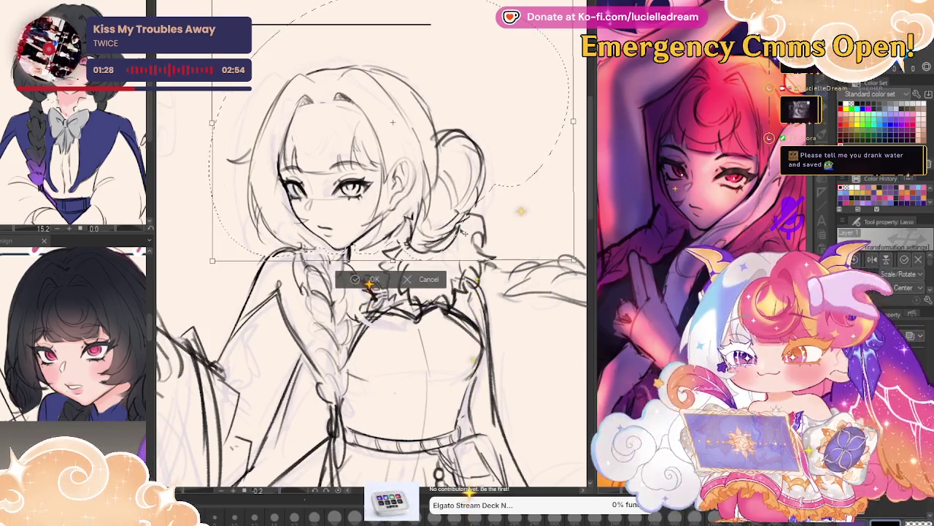
{"action": "key", "text": "Return"}
View the whole figure and mirror it to check the head placement, returning to the pencil.
{"action": "scroll", "coordinate": [482, 219], "scroll_direction": "down", "scroll_amount": 2}
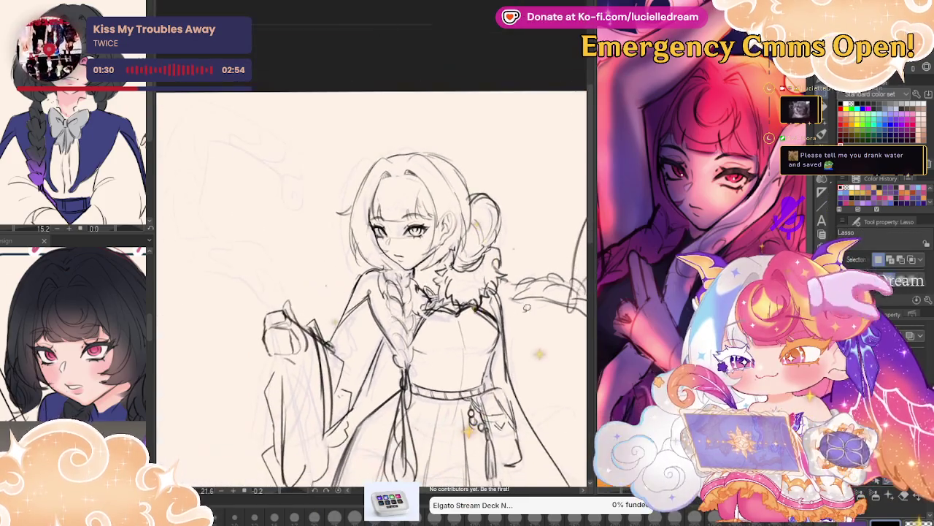
{"action": "left_click_drag", "start_coordinate": [509, 305], "coordinate": [509, 166]}
{"action": "key", "text": "h"}
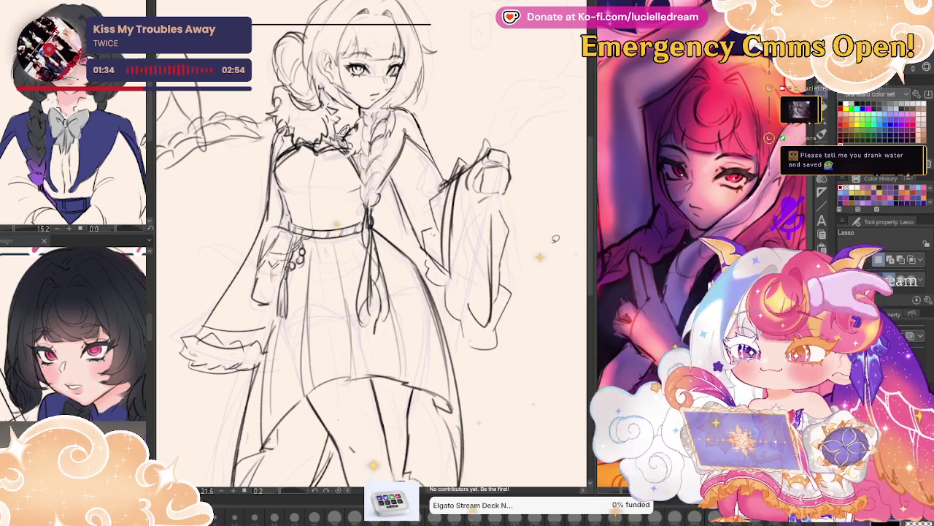
{"action": "key", "text": "p"}
{"action": "key", "text": "h"}
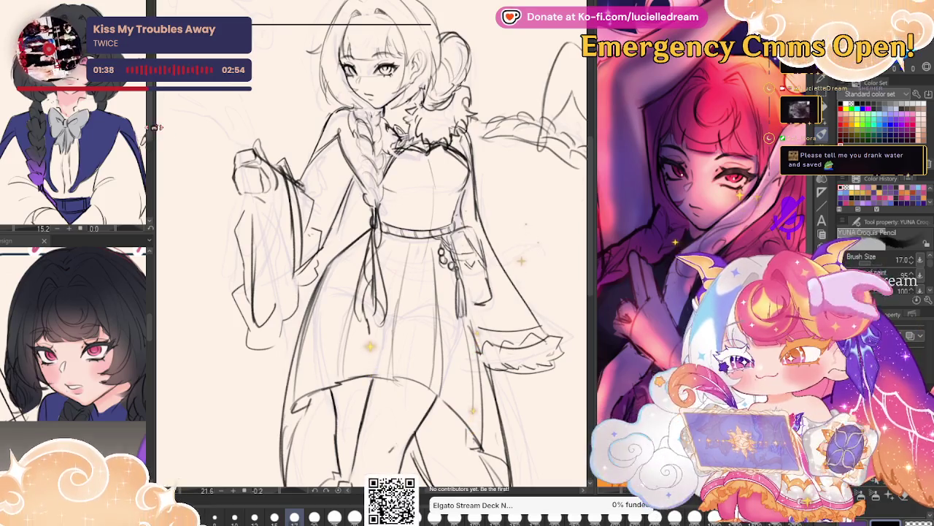
Widen the reference panels and canvas, then reframe the full figure.
{"action": "mouse_move", "coordinate": [153, 164]}
{"action": "left_mouse_down"}
{"action": "mouse_move", "coordinate": [451, 164]}
{"action": "mouse_move", "coordinate": [171, 121]}
{"action": "left_mouse_up"}
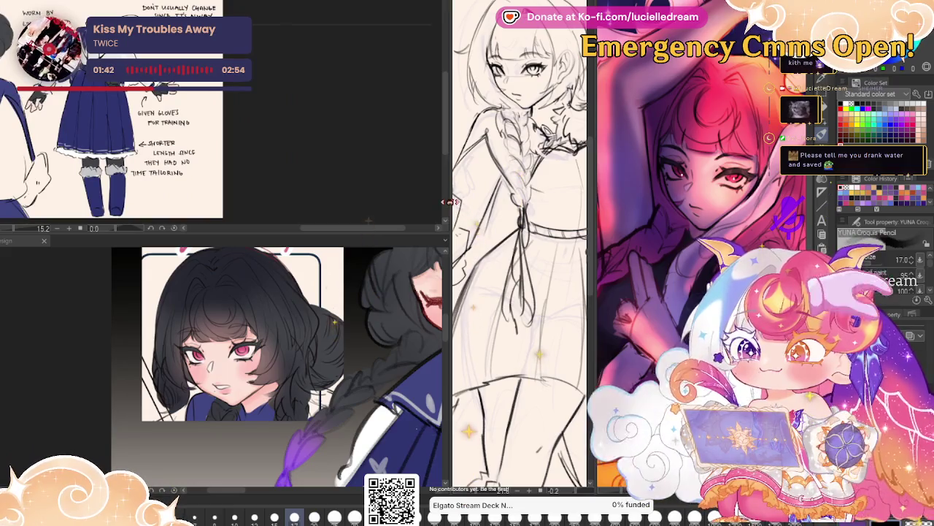
{"action": "left_click_drag", "start_coordinate": [448, 208], "coordinate": [164, 181]}
{"action": "left_click_drag", "start_coordinate": [80, 146], "coordinate": [146, 150]}
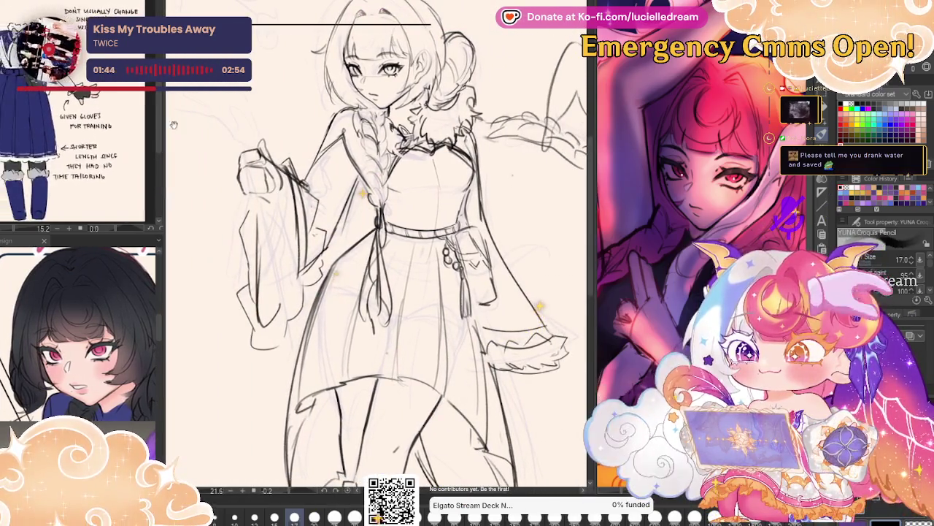
{"action": "left_click_drag", "start_coordinate": [338, 471], "coordinate": [372, 467]}
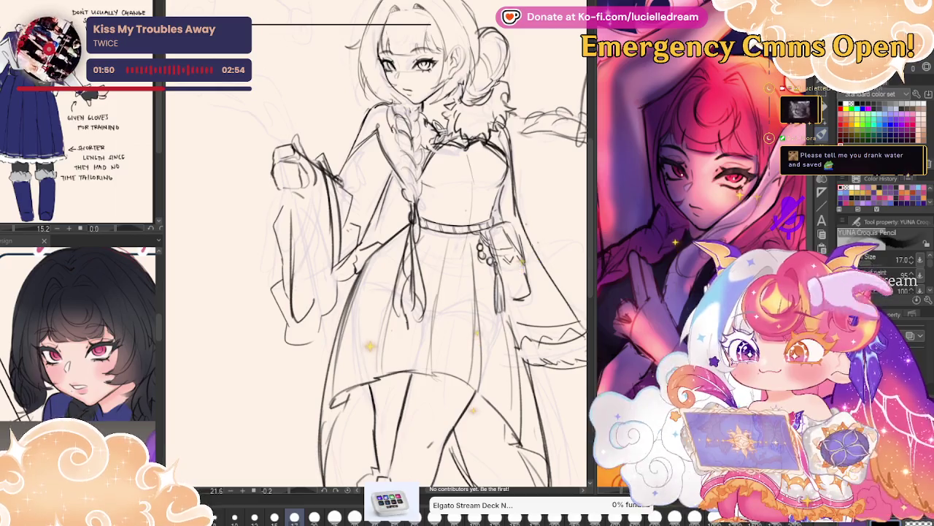
{"action": "scroll", "coordinate": [539, 238], "scroll_direction": "down", "scroll_amount": 1}
{"action": "left_click_drag", "start_coordinate": [473, 121], "coordinate": [542, 239]}
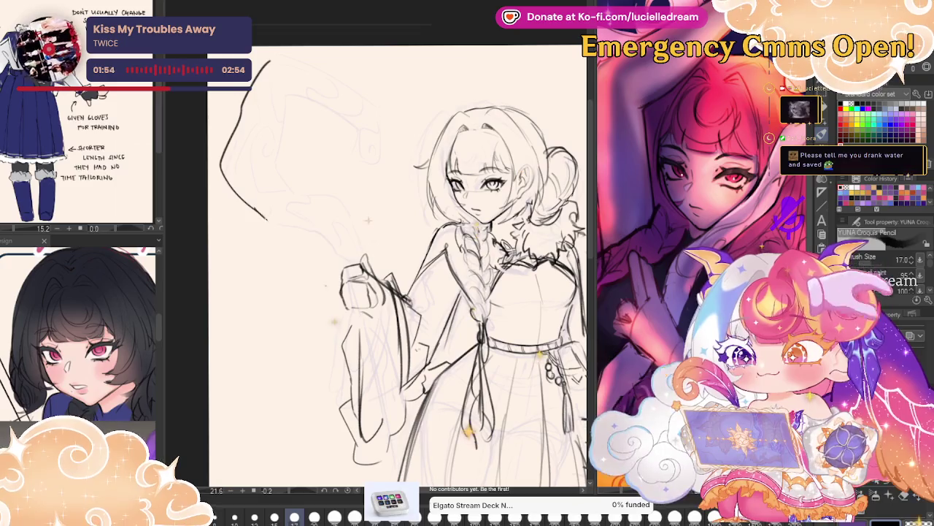
Sketch a hooked staff beside the figure and mirror the view to judge it.
{"action": "left_click_drag", "start_coordinate": [256, 210], "coordinate": [345, 259]}
{"action": "left_click_drag", "start_coordinate": [278, 168], "coordinate": [351, 221]}
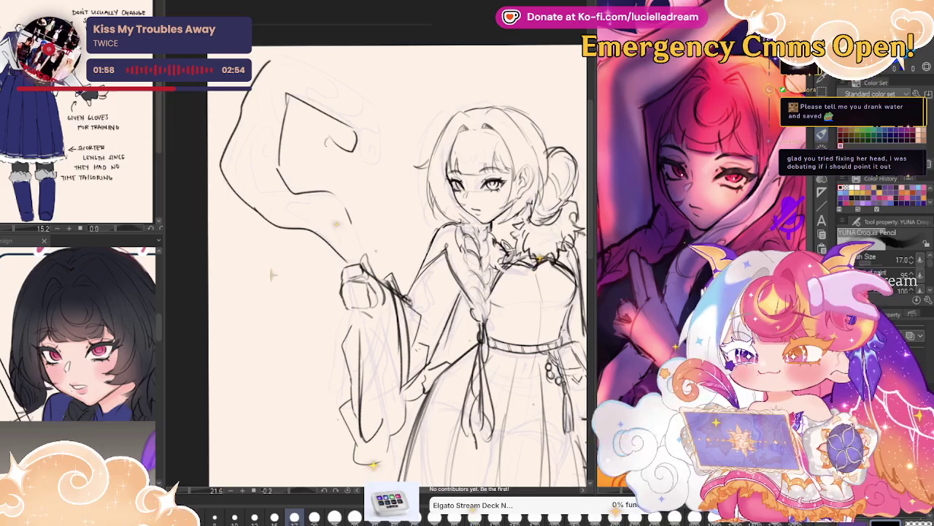
{"action": "left_click_drag", "start_coordinate": [325, 159], "coordinate": [380, 120]}
{"action": "left_click_drag", "start_coordinate": [282, 56], "coordinate": [376, 106]}
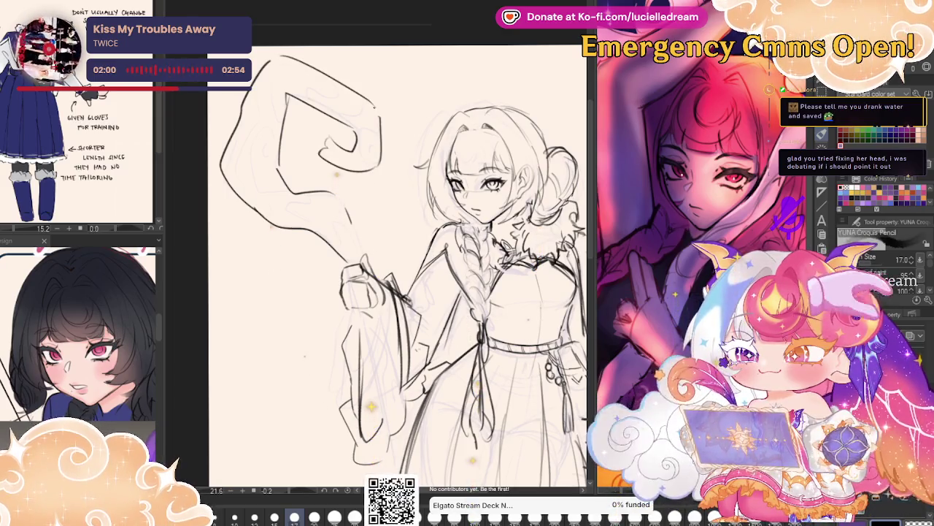
{"action": "key", "text": "h"}
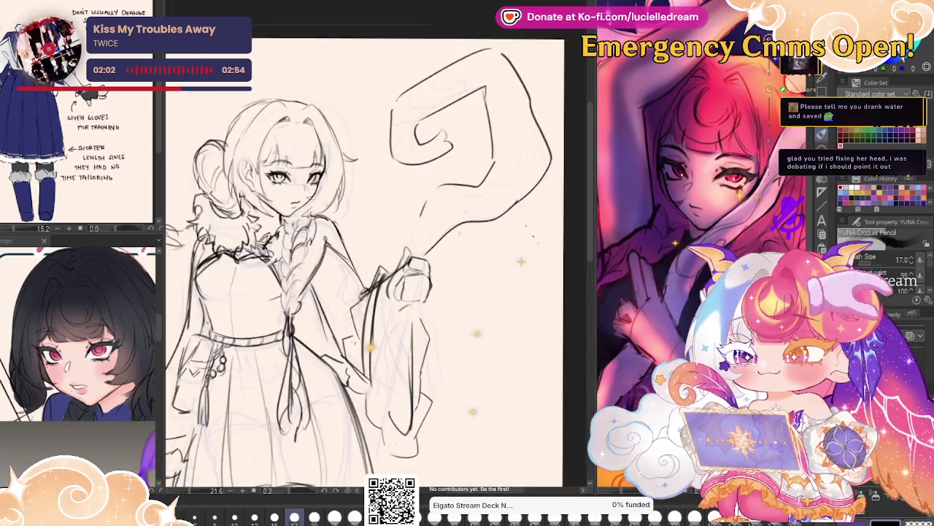
{"action": "left_click_drag", "start_coordinate": [548, 318], "coordinate": [546, 305]}
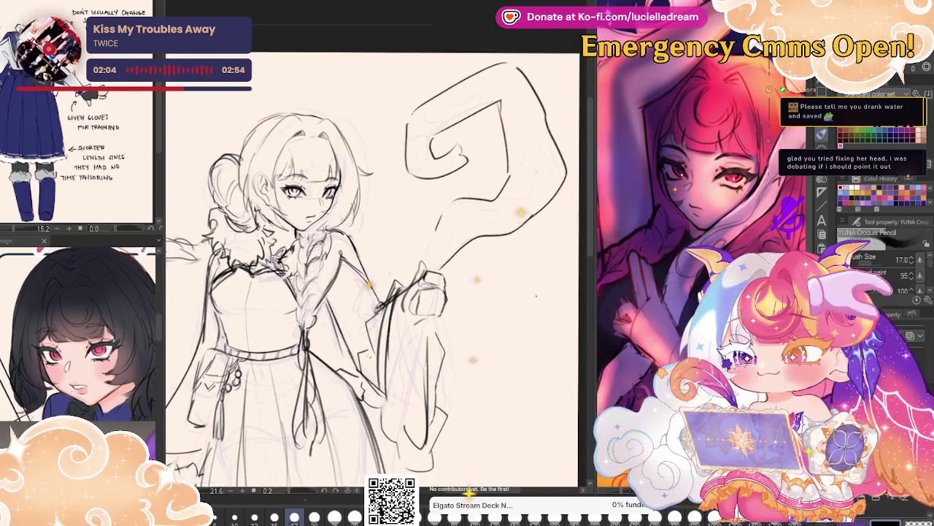
Undo the staff strokes and redraw the staff head's hooked curve and arcs.
{"action": "key", "text": "ctrl+z"}
{"action": "key", "text": "ctrl+z"}
{"action": "key", "text": "ctrl+z"}
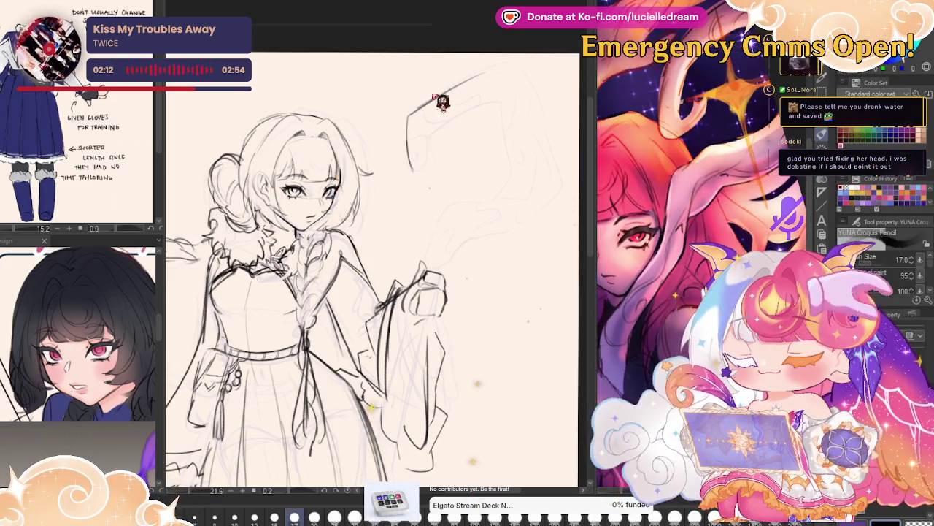
{"action": "left_click_drag", "start_coordinate": [407, 120], "coordinate": [452, 153]}
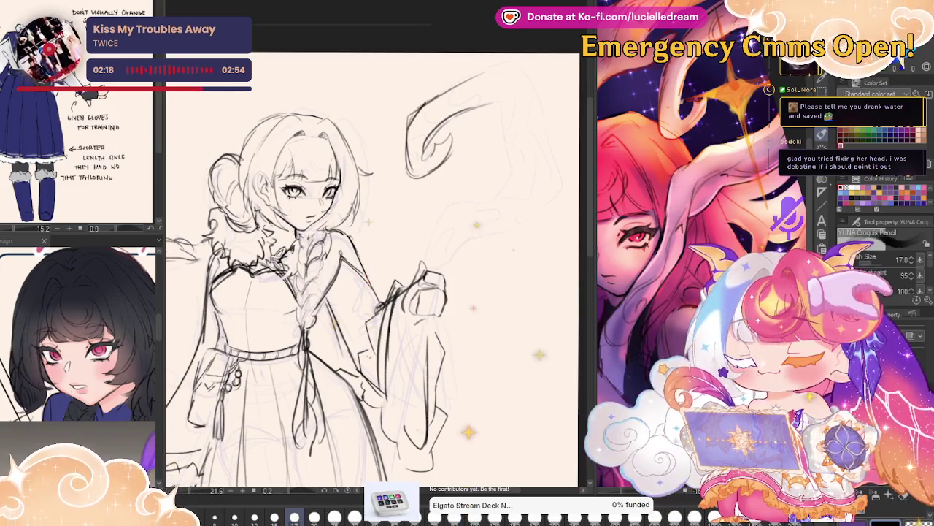
{"action": "mouse_move", "coordinate": [420, 110]}
{"action": "left_mouse_down"}
{"action": "mouse_move", "coordinate": [513, 67]}
{"action": "mouse_move", "coordinate": [554, 141]}
{"action": "mouse_move", "coordinate": [513, 217]}
{"action": "left_mouse_up"}
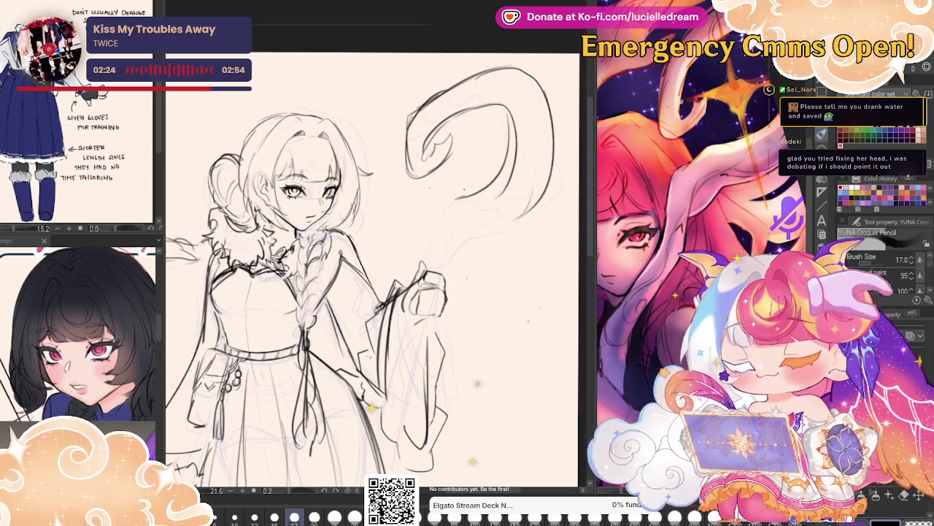
{"action": "left_click_drag", "start_coordinate": [453, 196], "coordinate": [431, 233]}
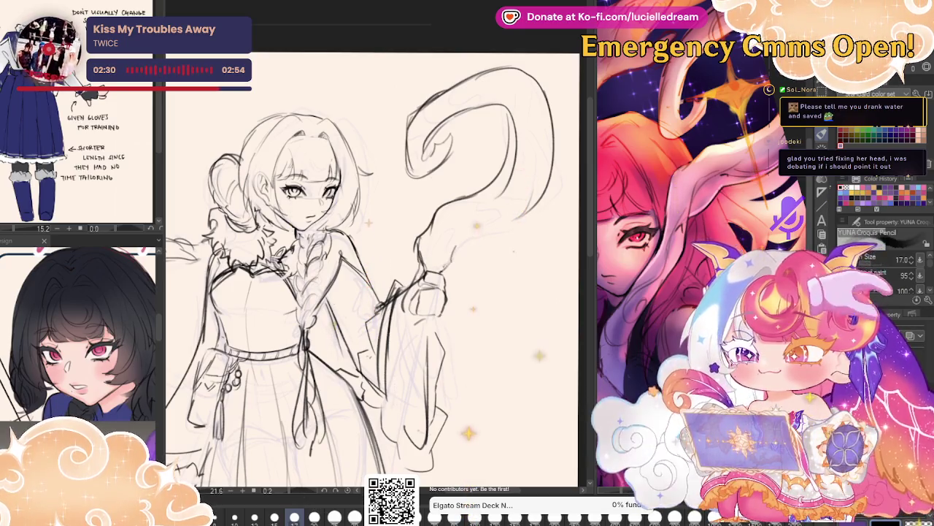
Ink the right sleeve's outer line, then pan down to the boots.
{"action": "left_click_drag", "start_coordinate": [515, 246], "coordinate": [515, 152]}
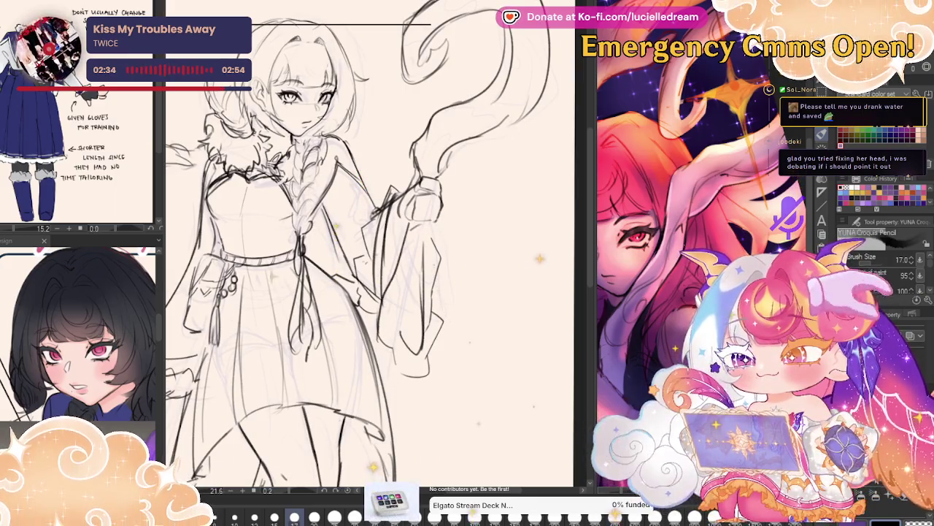
{"action": "left_click_drag", "start_coordinate": [428, 217], "coordinate": [388, 368]}
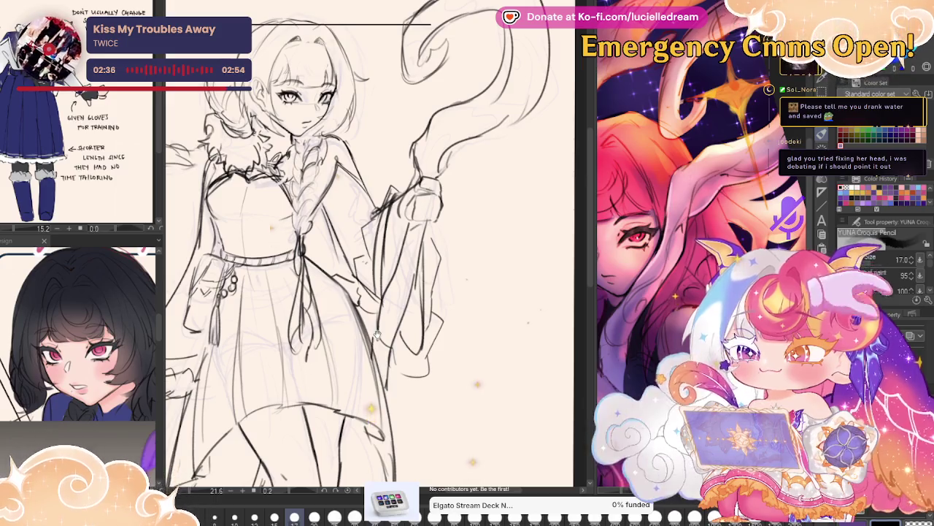
{"action": "left_click_drag", "start_coordinate": [292, 409], "coordinate": [398, 210]}
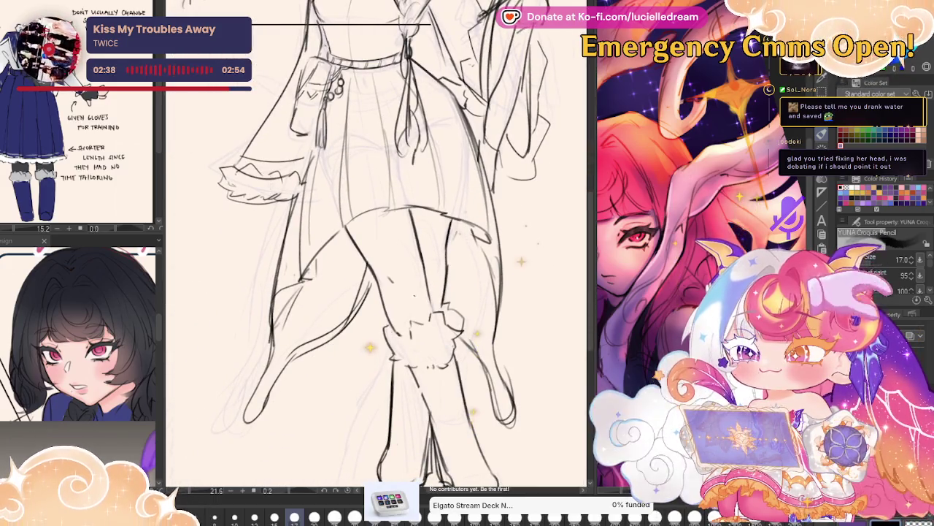
{"action": "left_click_drag", "start_coordinate": [365, 329], "coordinate": [401, 252]}
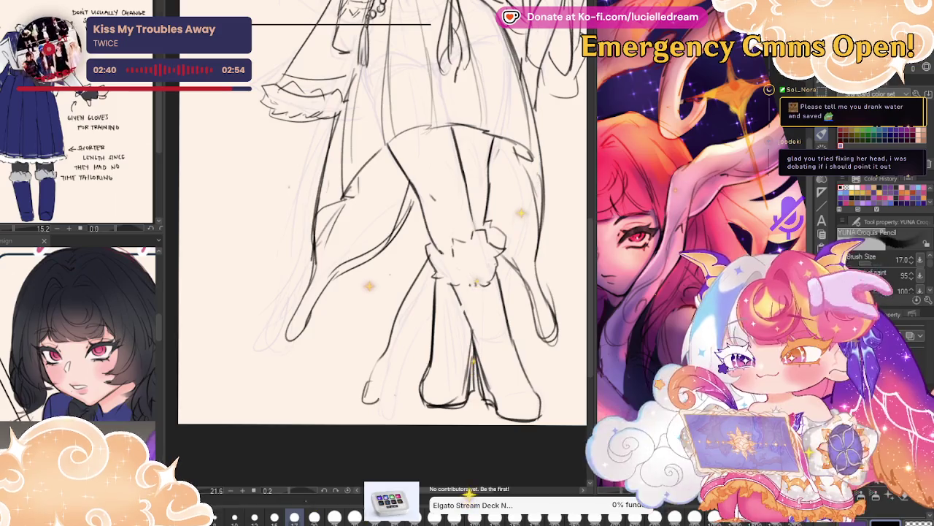
Adjust the zoom and save the drawing.
{"action": "scroll", "coordinate": [469, 448], "scroll_direction": "down", "scroll_amount": 3}
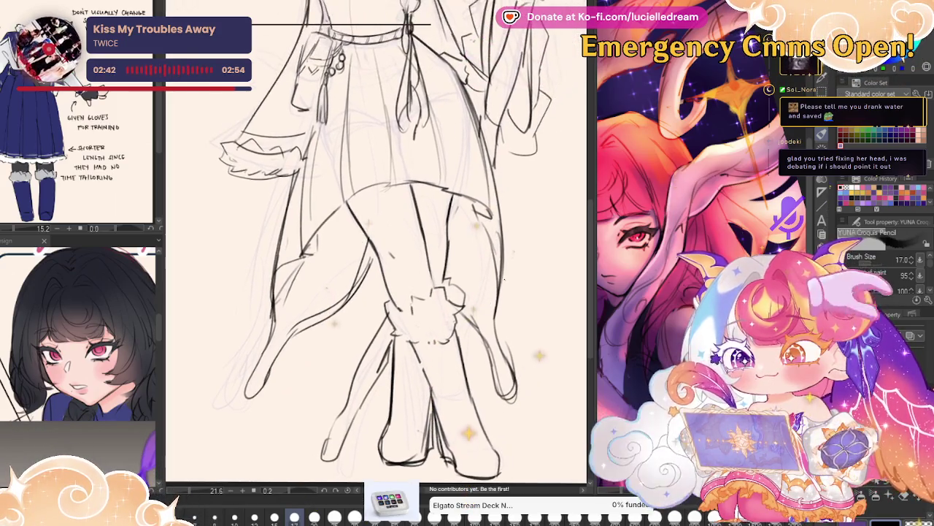
{"action": "scroll", "coordinate": [511, 365], "scroll_direction": "down", "scroll_amount": 2}
{"action": "scroll", "coordinate": [540, 314], "scroll_direction": "up", "scroll_amount": 2}
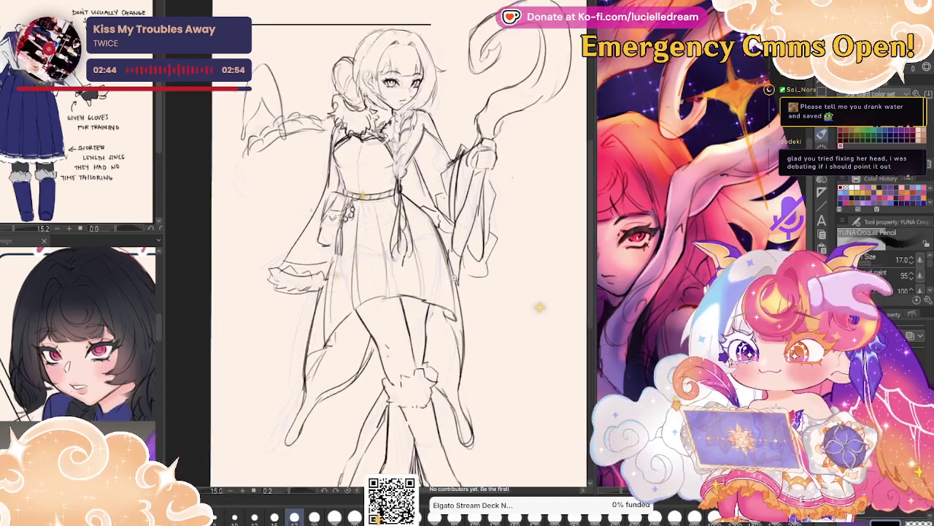
{"action": "scroll", "coordinate": [539, 307], "scroll_direction": "up", "scroll_amount": 1}
{"action": "key", "text": "ctrl+s"}
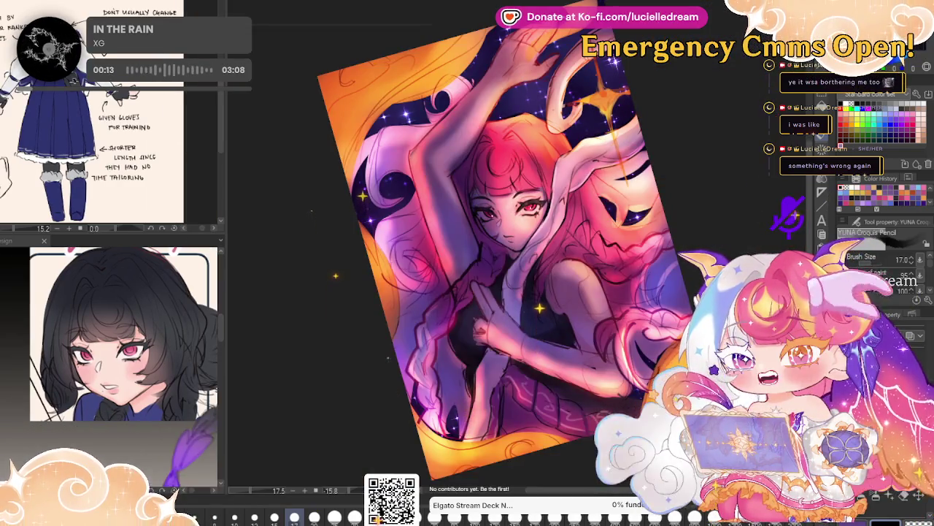
Reset the painting's canvas rotation to 0 so it sits upright.
{"action": "key", "text": "ctrl+0"}
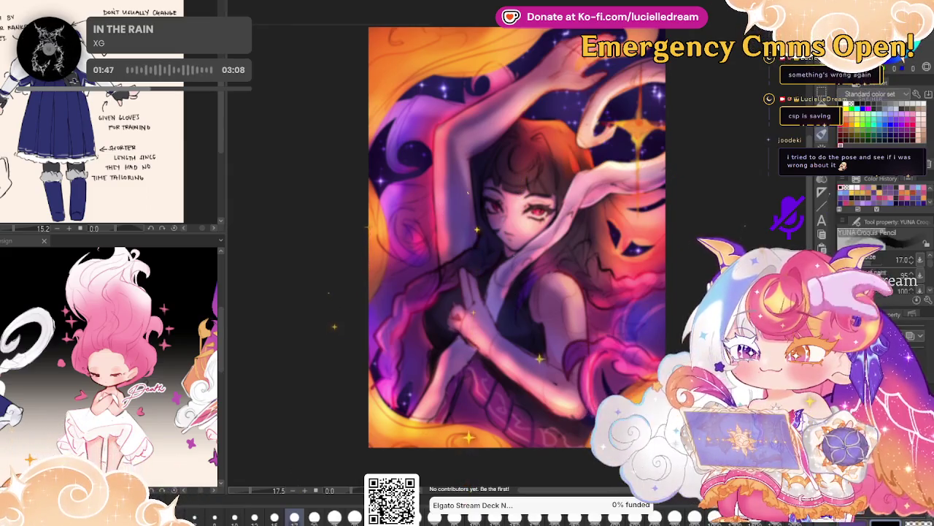
Paint soft shading over the face, hair, chest and hands with a large soft pen.
{"action": "key", "text": "b"}
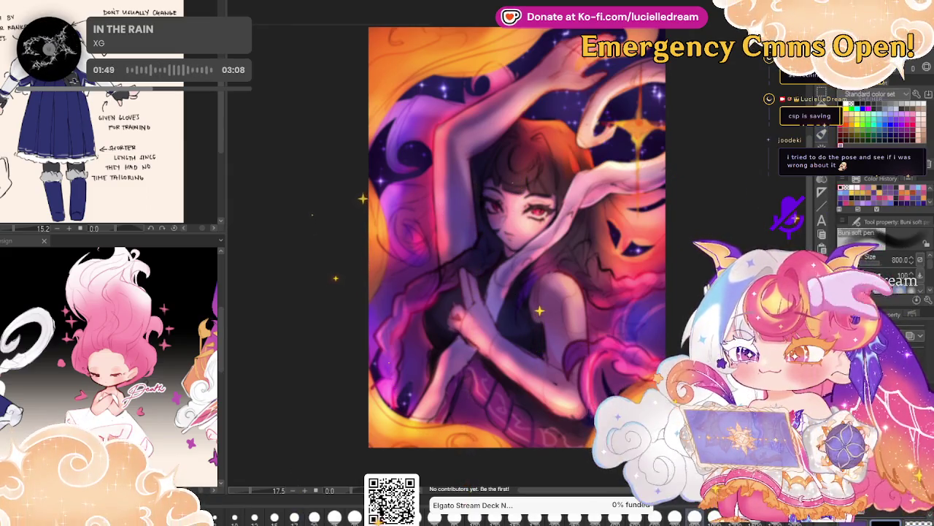
{"action": "left_click_drag", "start_coordinate": [542, 258], "coordinate": [526, 219]}
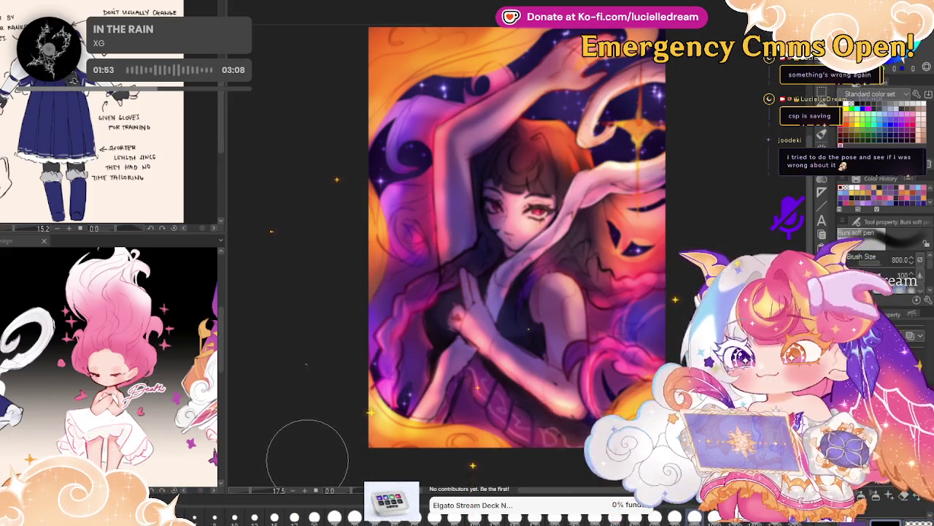
{"action": "mouse_move", "coordinate": [445, 234]}
{"action": "left_mouse_down"}
{"action": "mouse_move", "coordinate": [483, 157]}
{"action": "mouse_move", "coordinate": [641, 106]}
{"action": "left_mouse_up"}
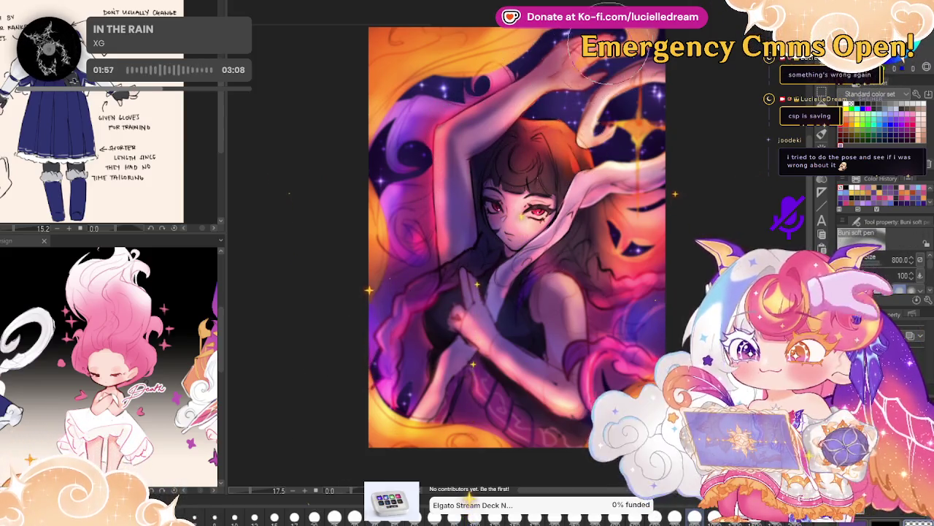
{"action": "mouse_move", "coordinate": [475, 292]}
{"action": "left_mouse_down"}
{"action": "mouse_move", "coordinate": [546, 334]}
{"action": "mouse_move", "coordinate": [527, 288]}
{"action": "mouse_move", "coordinate": [407, 219]}
{"action": "mouse_move", "coordinate": [396, 326]}
{"action": "left_mouse_up"}
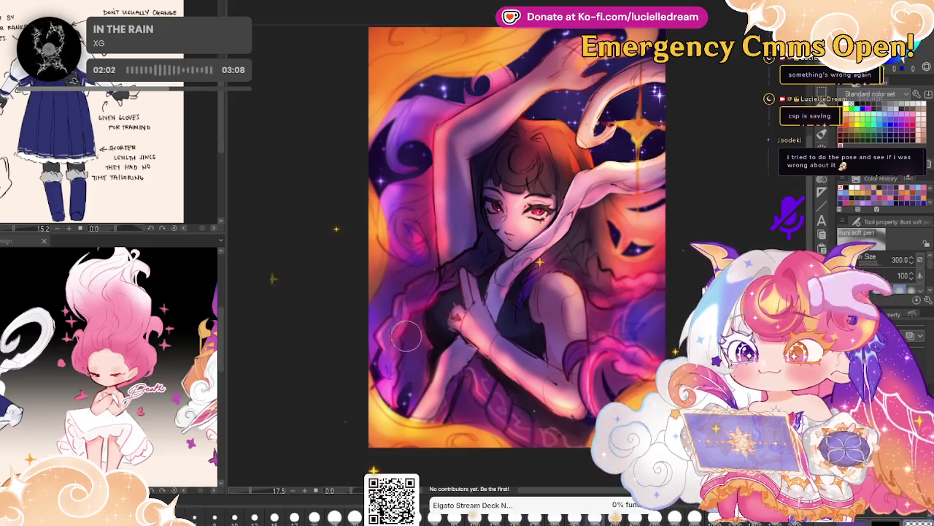
{"action": "mouse_move", "coordinate": [407, 336]}
{"action": "left_mouse_down"}
{"action": "mouse_move", "coordinate": [524, 346]}
{"action": "mouse_move", "coordinate": [568, 387]}
{"action": "mouse_move", "coordinate": [613, 352]}
{"action": "mouse_move", "coordinate": [643, 275]}
{"action": "left_mouse_up"}
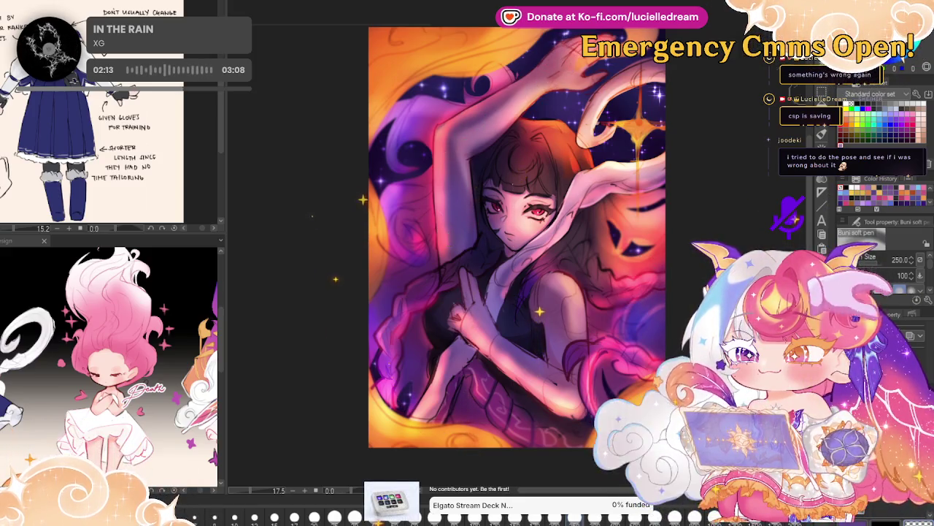
Mirror the painting to check its balance, then return to the braided-hair sketch.
{"action": "key", "text": "h"}
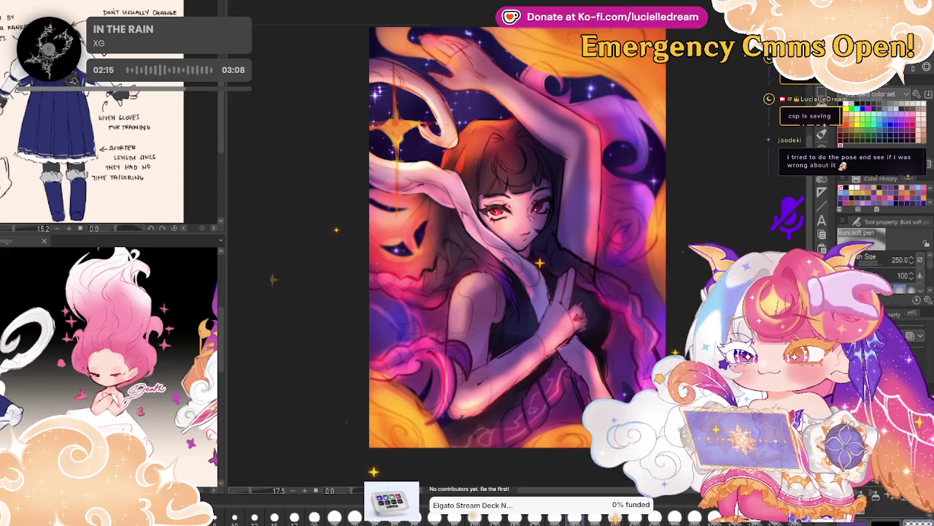
{"action": "key", "text": "h"}
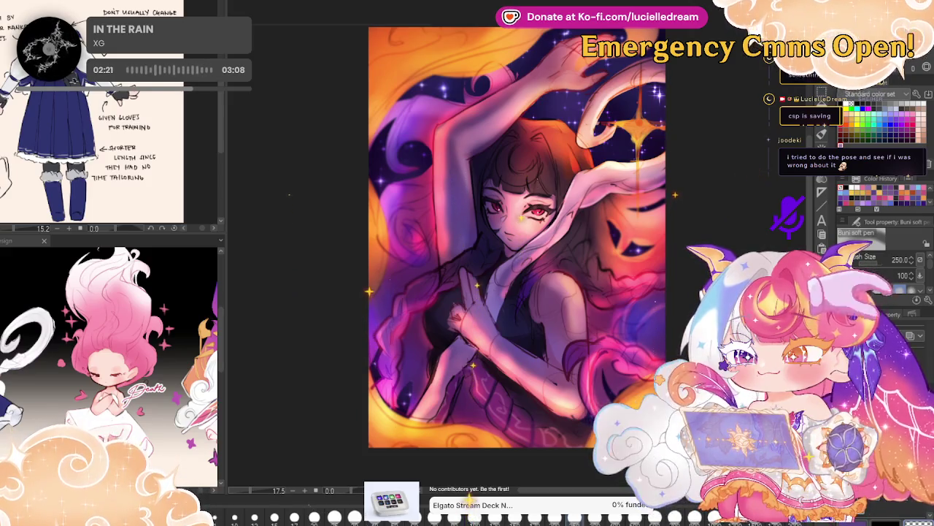
{"action": "scroll", "coordinate": [681, 215], "scroll_direction": "up", "scroll_amount": 1}
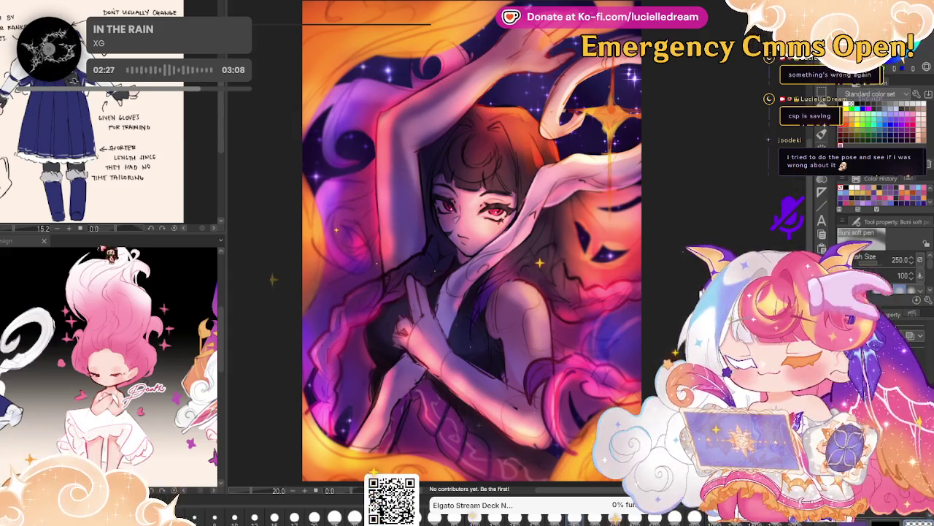
{"action": "key", "text": "ctrl+Tab"}
Zoom on the face and mirror the sketch to check its proportions.
{"action": "scroll", "coordinate": [141, 287], "scroll_direction": "up", "scroll_amount": 3}
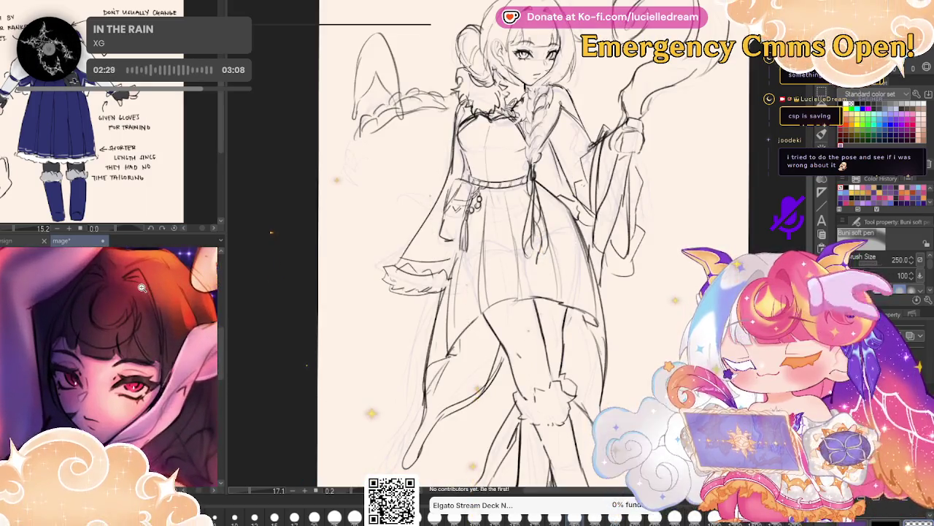
{"action": "scroll", "coordinate": [141, 288], "scroll_direction": "down", "scroll_amount": 2}
{"action": "scroll", "coordinate": [145, 292], "scroll_direction": "down", "scroll_amount": 2}
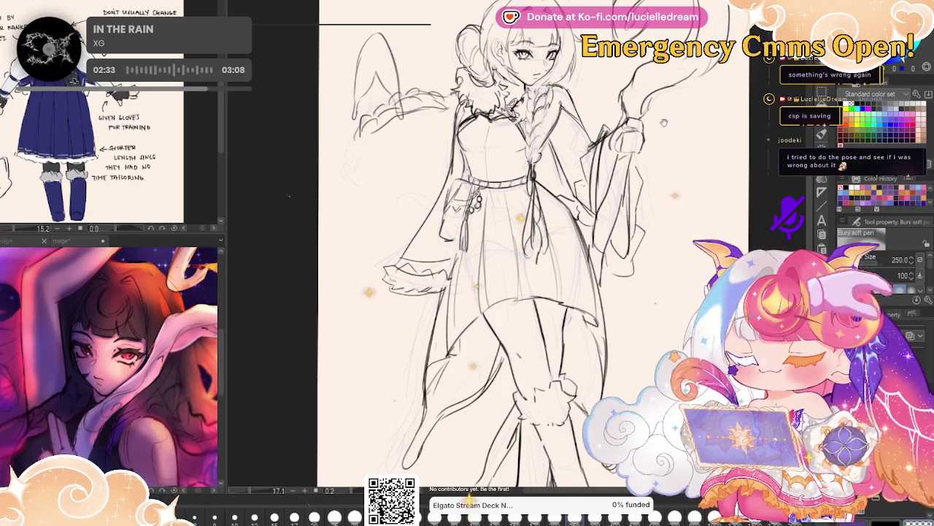
{"action": "key", "text": "h"}
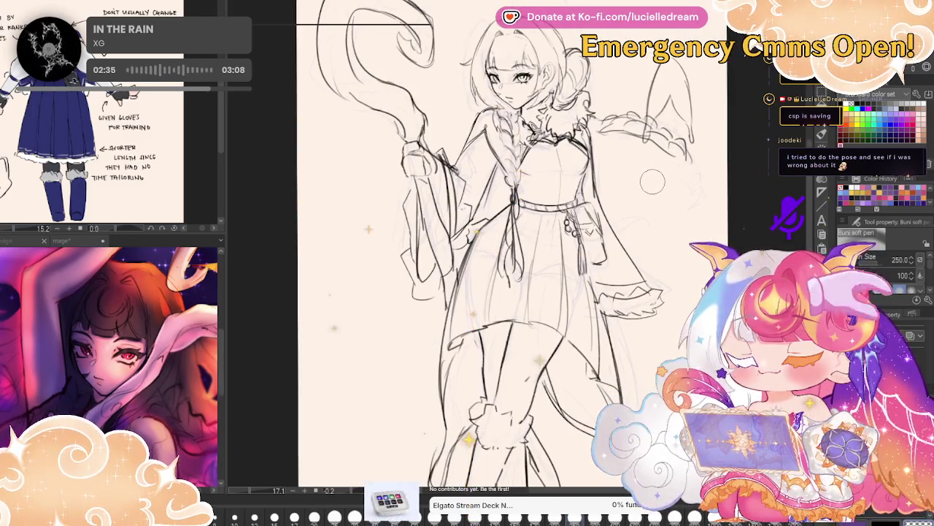
{"action": "key", "text": "h"}
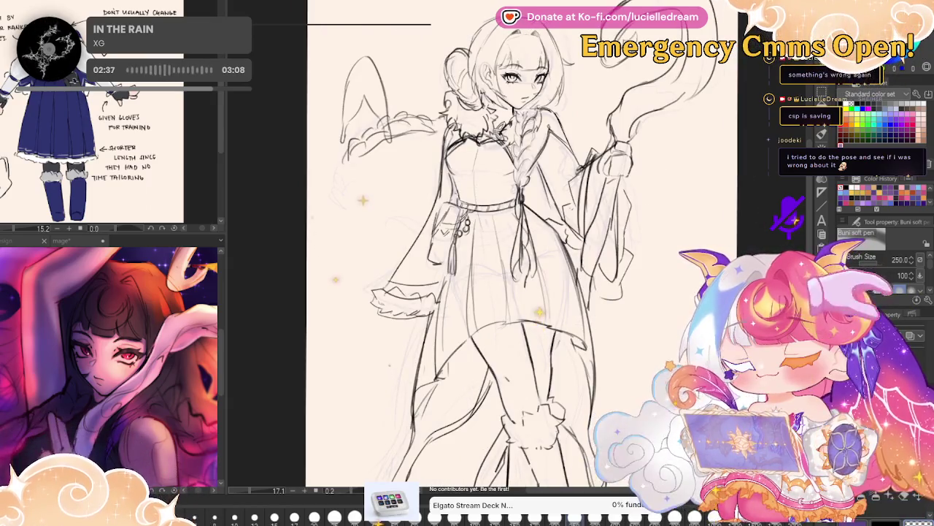
Switch to the pencil, compare lineart against the sketch, and thin the brush to size 12.
{"action": "key", "text": "p"}
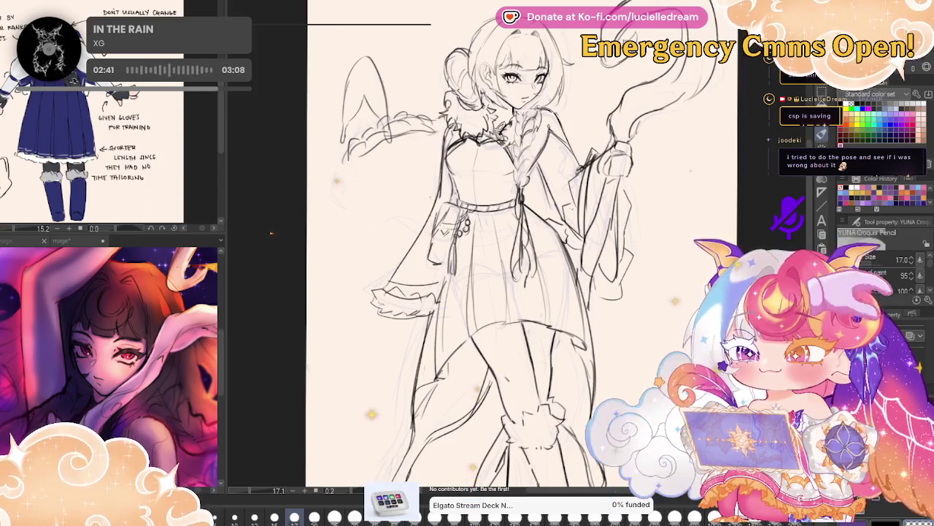
{"action": "key", "text": "v"}
{"action": "key", "text": "v"}
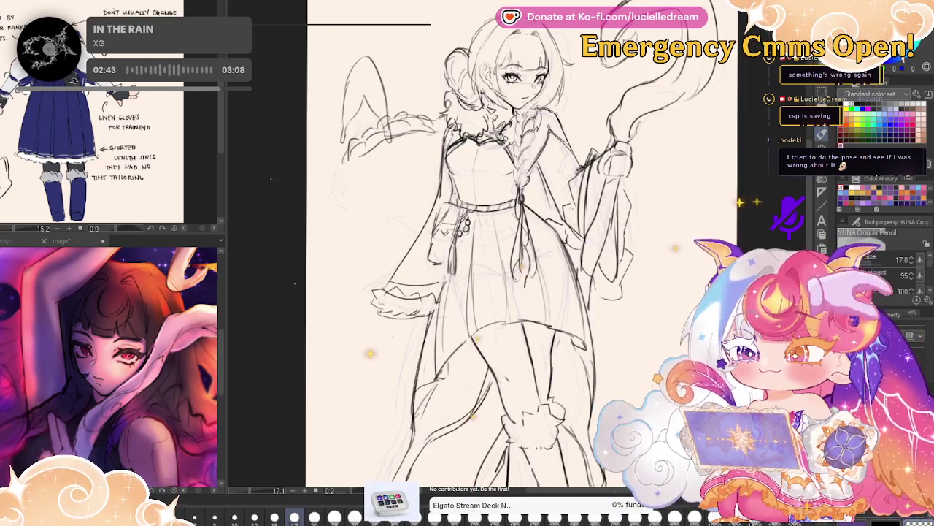
{"action": "scroll", "coordinate": [519, 80], "scroll_direction": "up", "scroll_amount": 5}
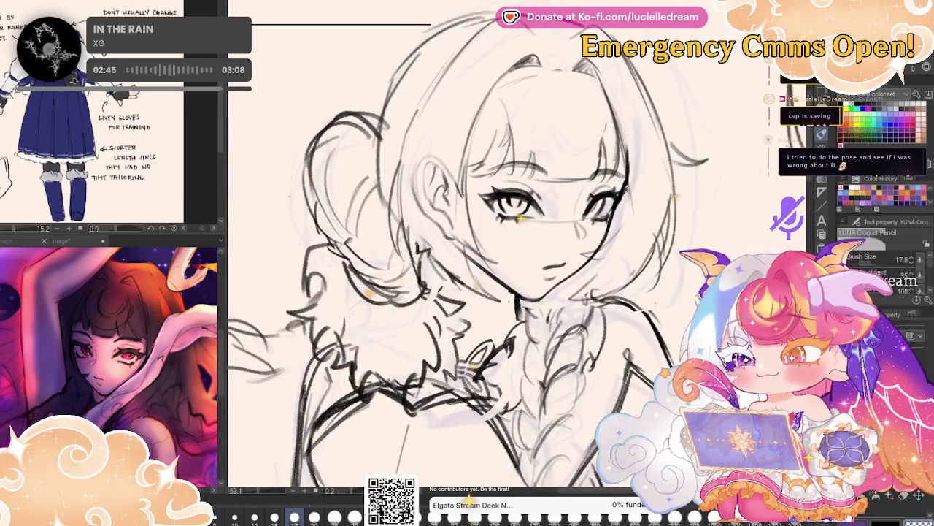
{"action": "key", "text": "ctrl+t"}
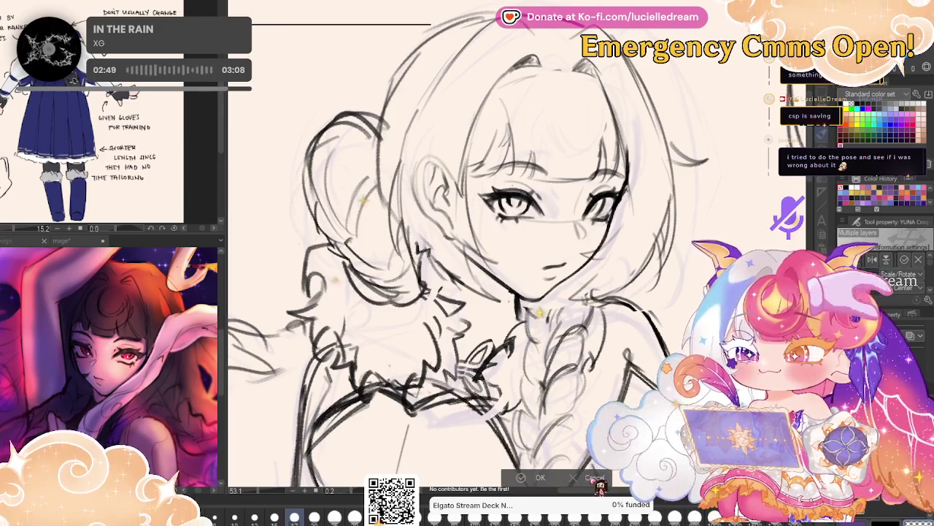
{"action": "key", "text": "Return"}
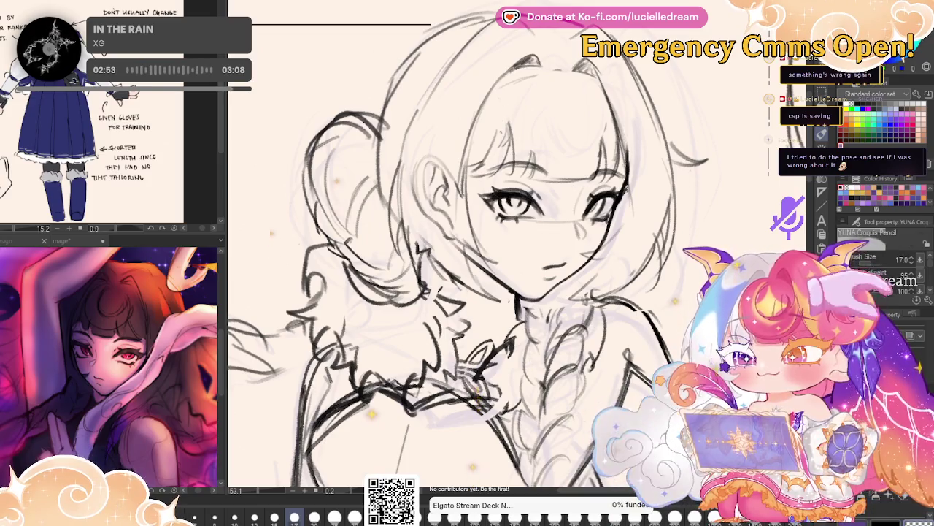
{"action": "key", "text": "bracketleft"}
{"action": "key", "text": "bracketleft"}
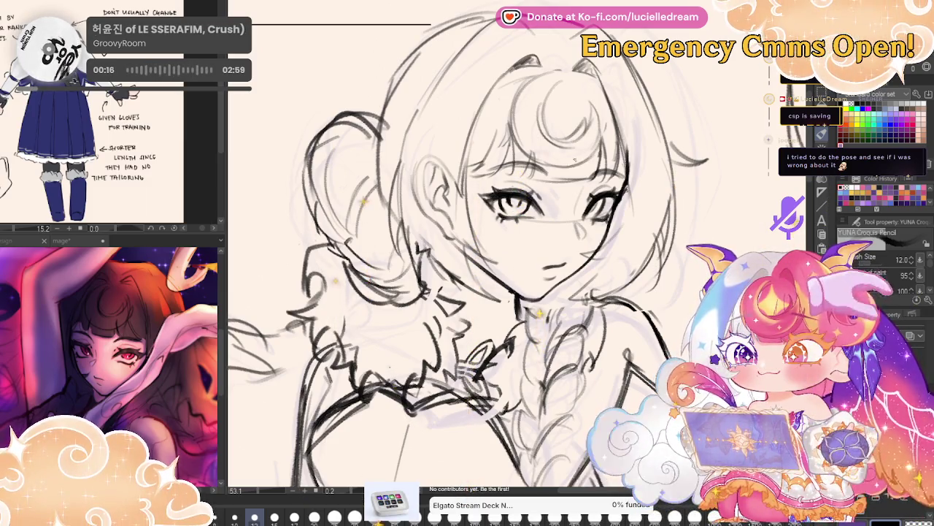
Mirror the face view to check it, then return to the inking pencil.
{"action": "key", "text": "g"}
{"action": "key", "text": "h"}
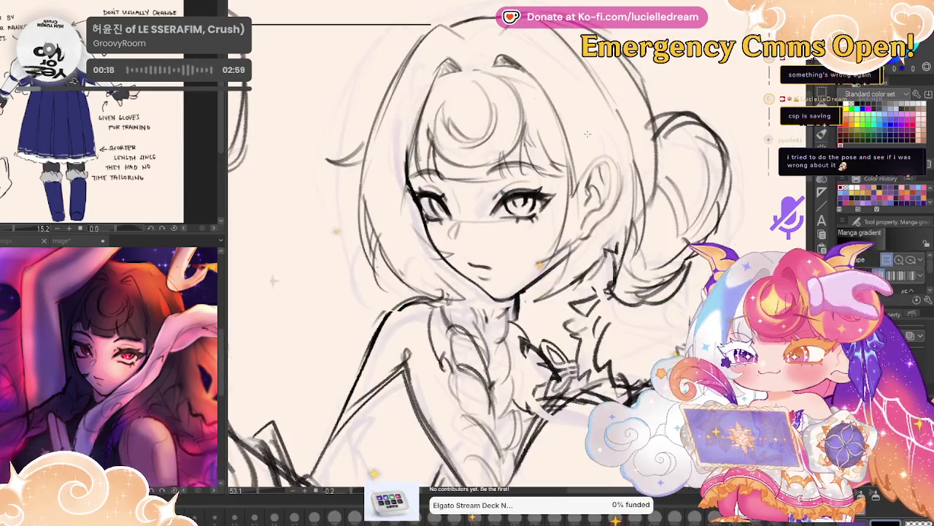
{"action": "key", "text": "h"}
{"action": "key", "text": "p"}
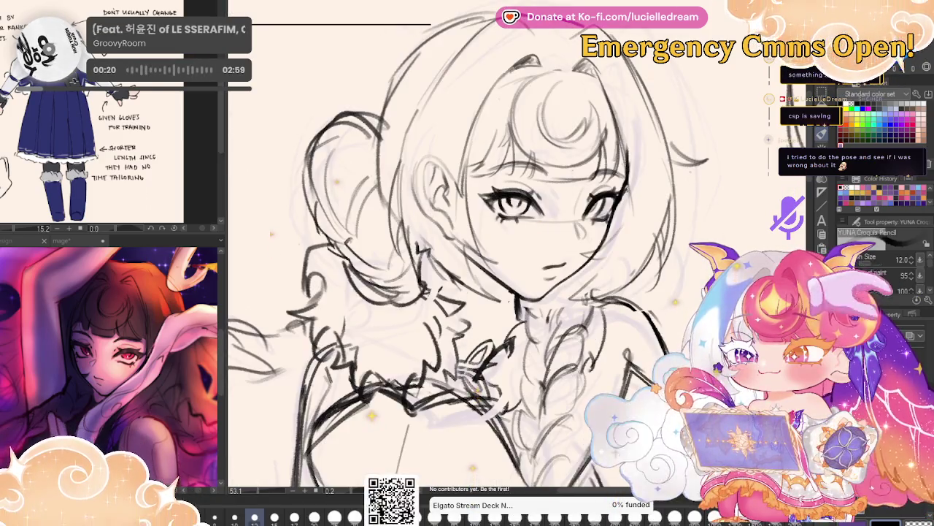
{"action": "scroll", "coordinate": [511, 292], "scroll_direction": "down", "scroll_amount": 5}
{"action": "scroll", "coordinate": [371, 385], "scroll_direction": "up", "scroll_amount": 3}
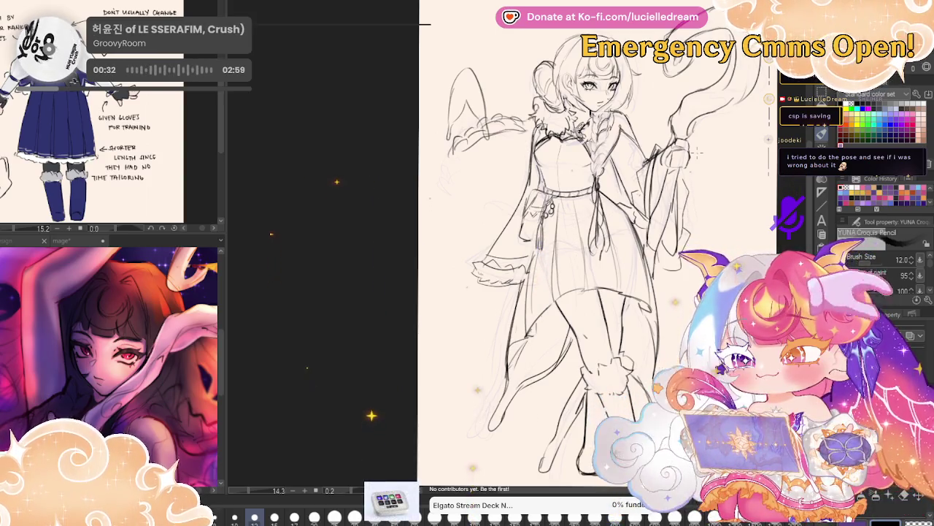
Mirror the full figure to check its proportions, then return to the pencil.
{"action": "key", "text": "g"}
{"action": "key", "text": "h"}
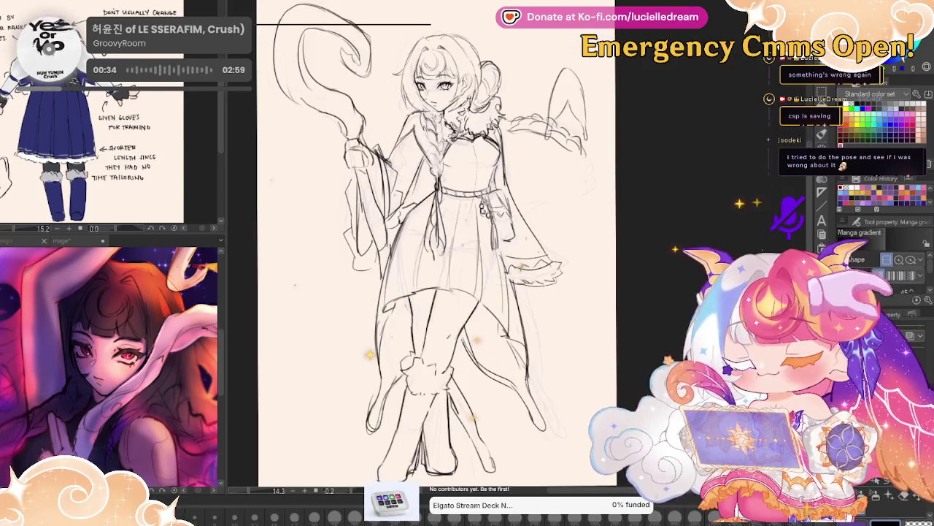
{"action": "key", "text": "p"}
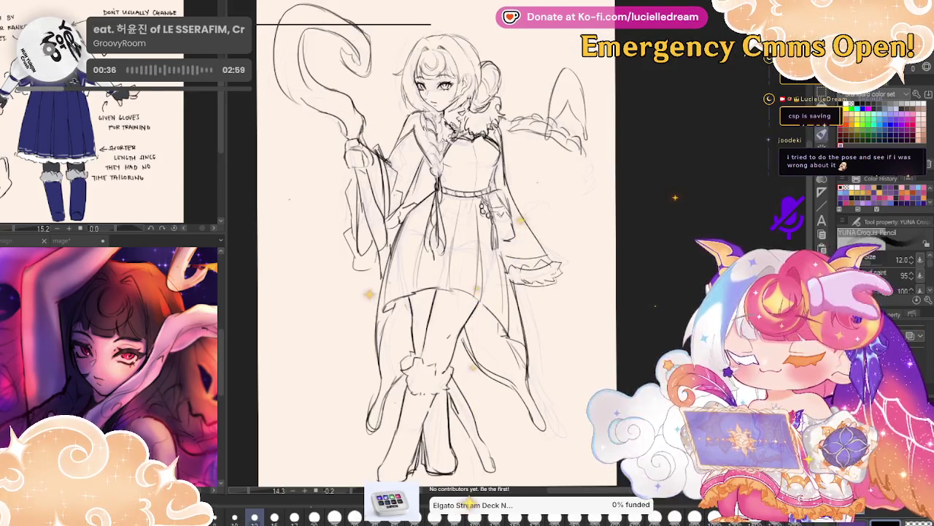
{"action": "scroll", "coordinate": [495, 324], "scroll_direction": "up", "scroll_amount": 2}
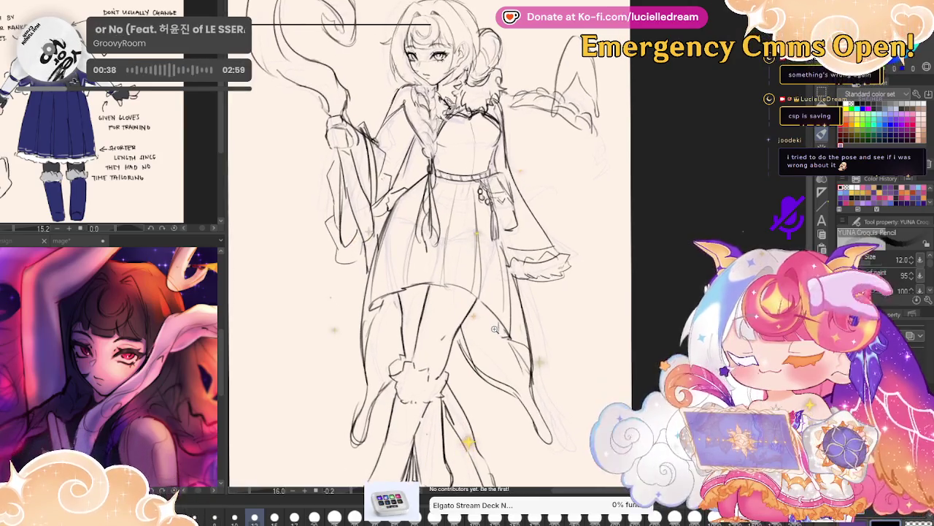
{"action": "scroll", "coordinate": [496, 326], "scroll_direction": "down", "scroll_amount": 2}
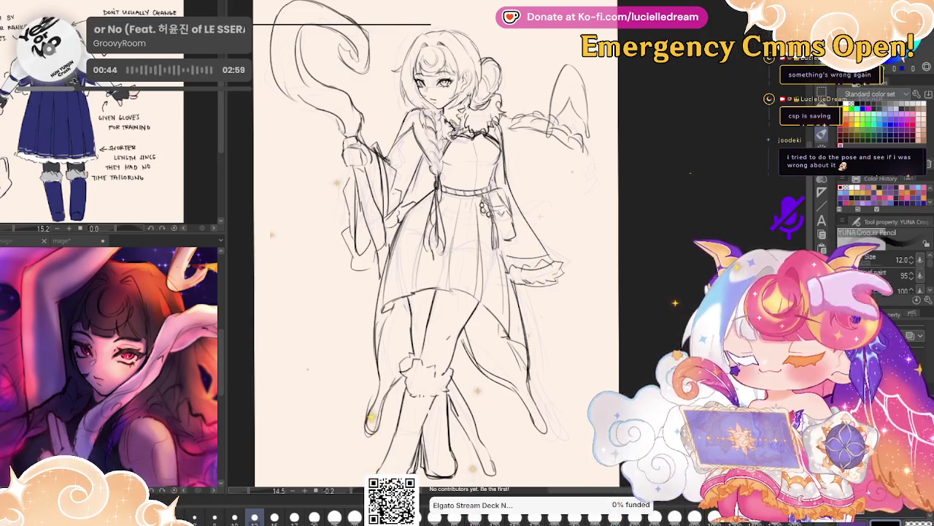
Mirror the canvas and pan to see the whole figure.
{"action": "key", "text": "g"}
{"action": "key", "text": "h"}
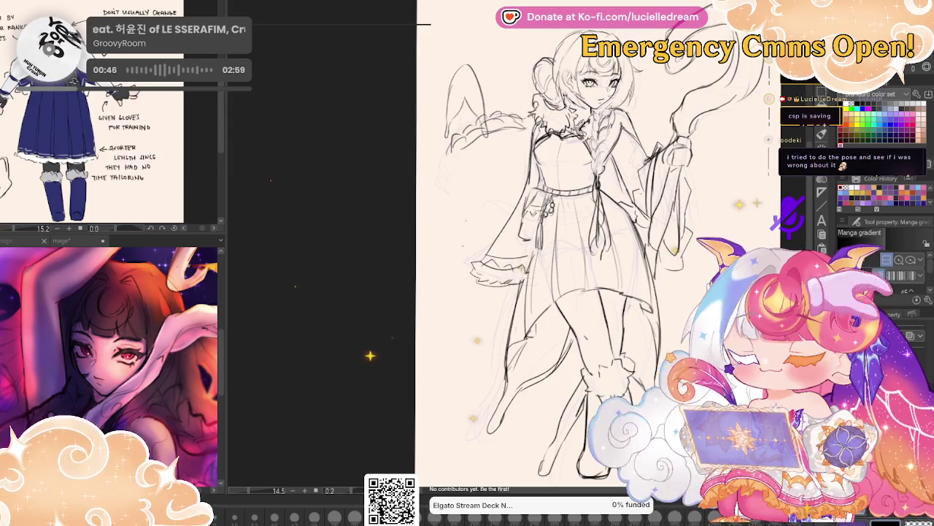
{"action": "left_click_drag", "start_coordinate": [690, 252], "coordinate": [638, 211]}
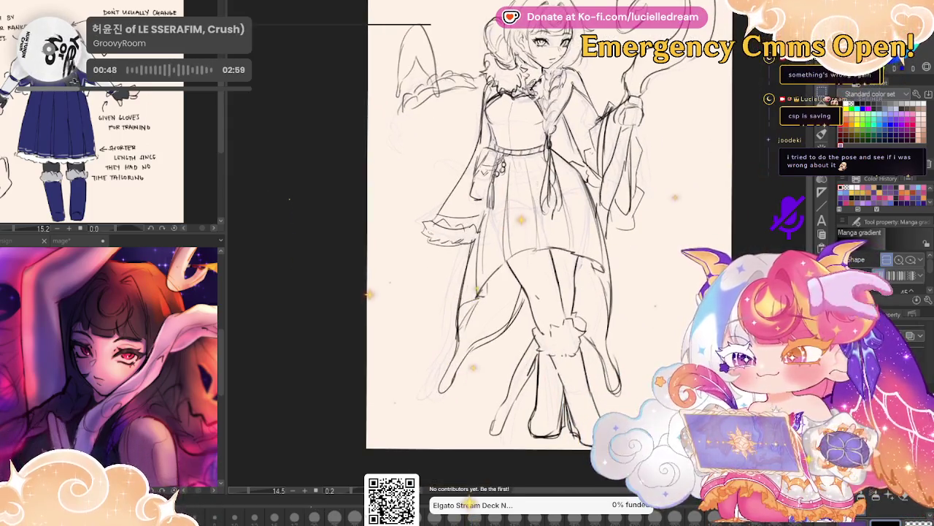
Lasso the lower figure and squash it slightly shorter.
{"action": "key", "text": "m"}
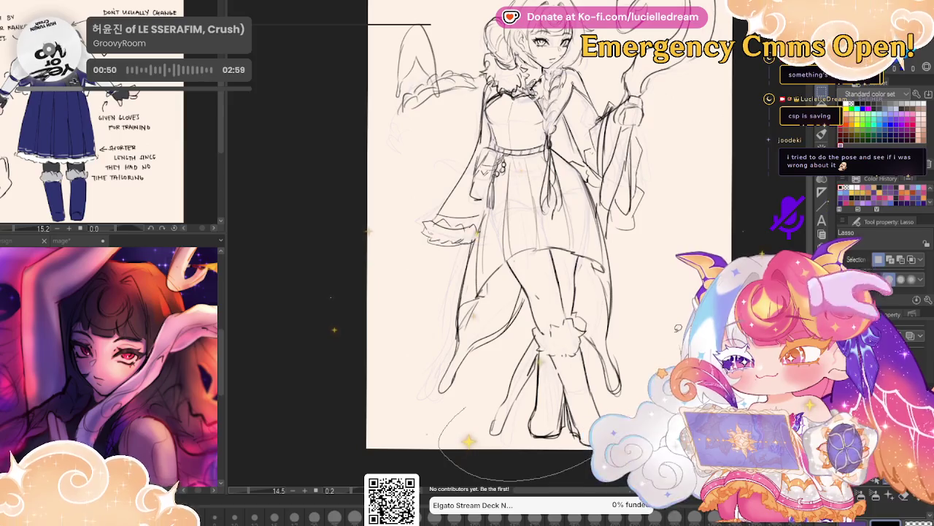
{"action": "left_click_drag", "start_coordinate": [595, 459], "coordinate": [614, 256]}
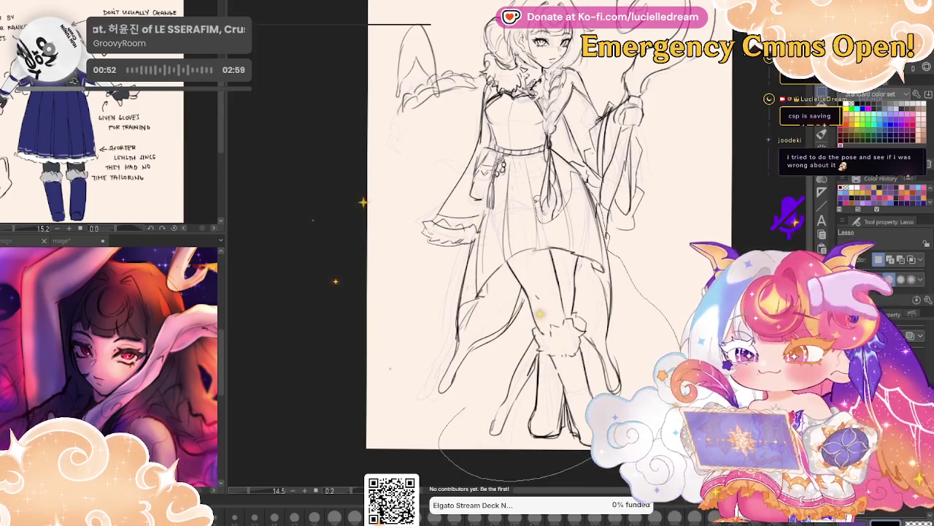
{"action": "left_click_drag", "start_coordinate": [465, 409], "coordinate": [409, 176]}
{"action": "key", "text": "ctrl+t"}
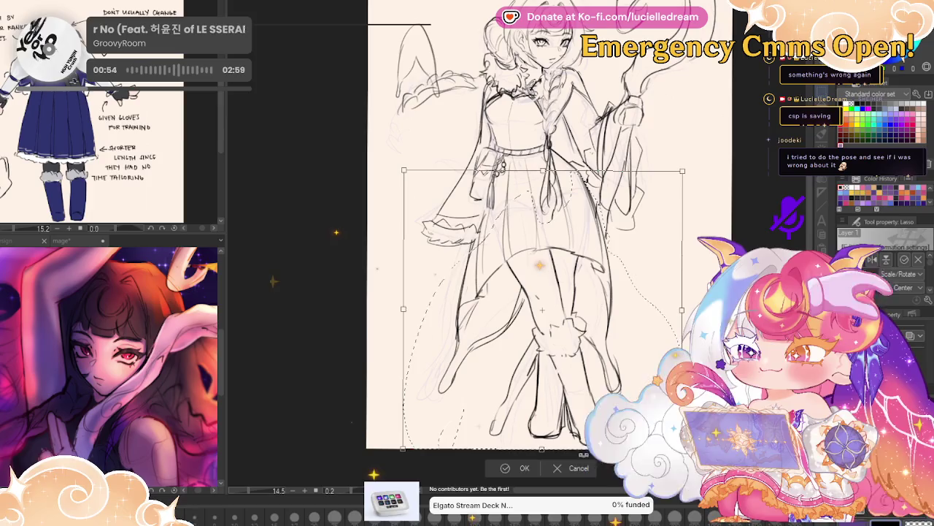
{"action": "left_click_drag", "start_coordinate": [542, 449], "coordinate": [541, 437]}
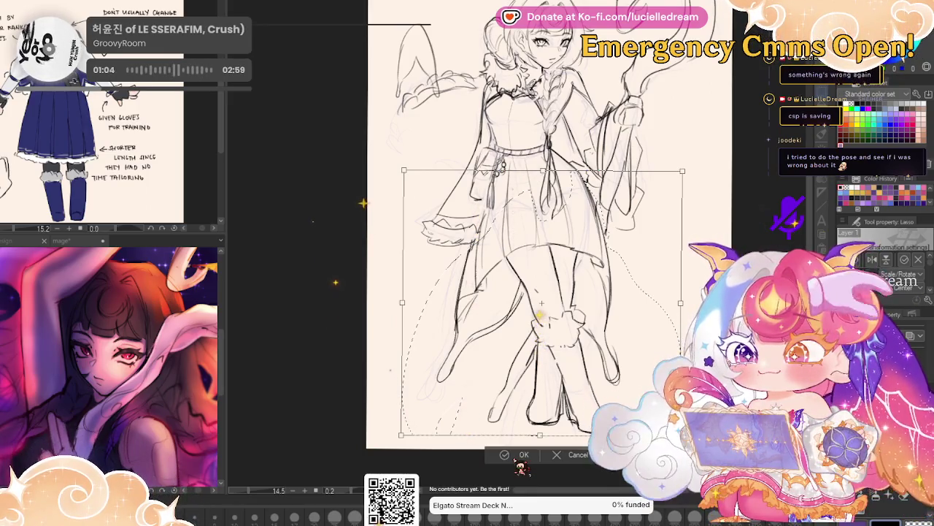
{"action": "key", "text": "Return"}
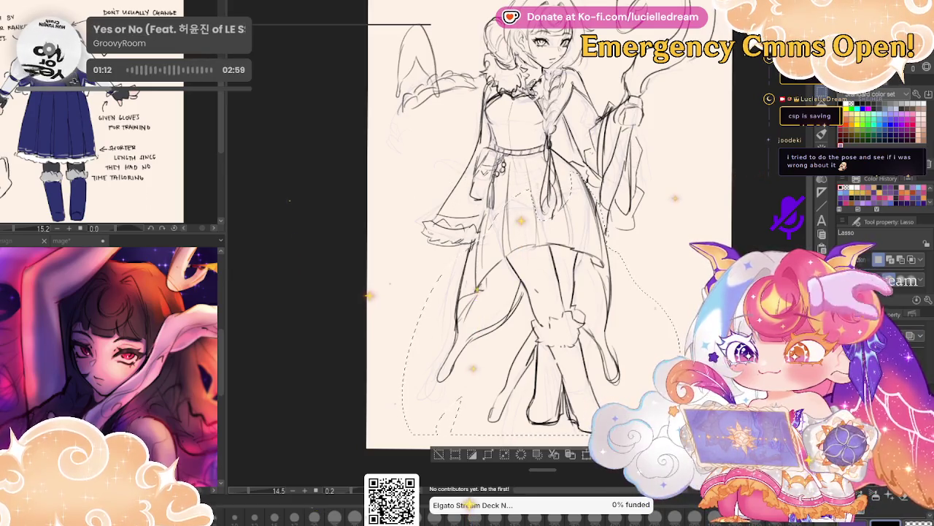
Clear the selection and shift the view, mirroring the canvas to check it.
{"action": "key", "text": "ctrl+d"}
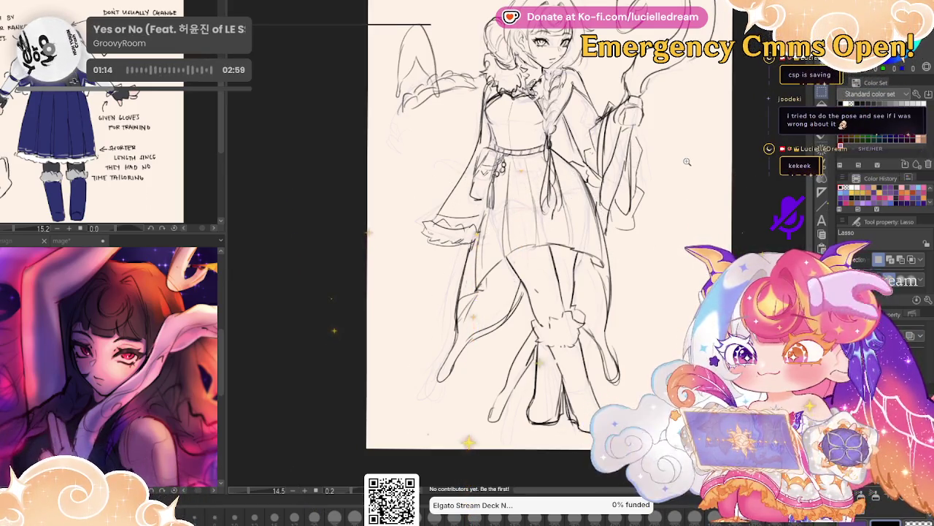
{"action": "scroll", "coordinate": [686, 161], "scroll_direction": "up", "scroll_amount": 3}
{"action": "scroll", "coordinate": [686, 162], "scroll_direction": "up", "scroll_amount": 2}
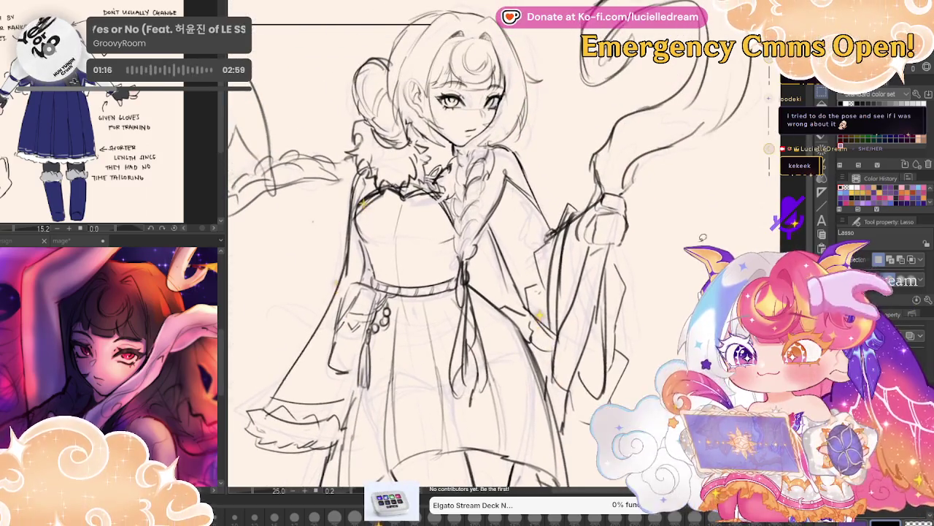
{"action": "scroll", "coordinate": [702, 237], "scroll_direction": "down", "scroll_amount": 2}
{"action": "key", "text": "h"}
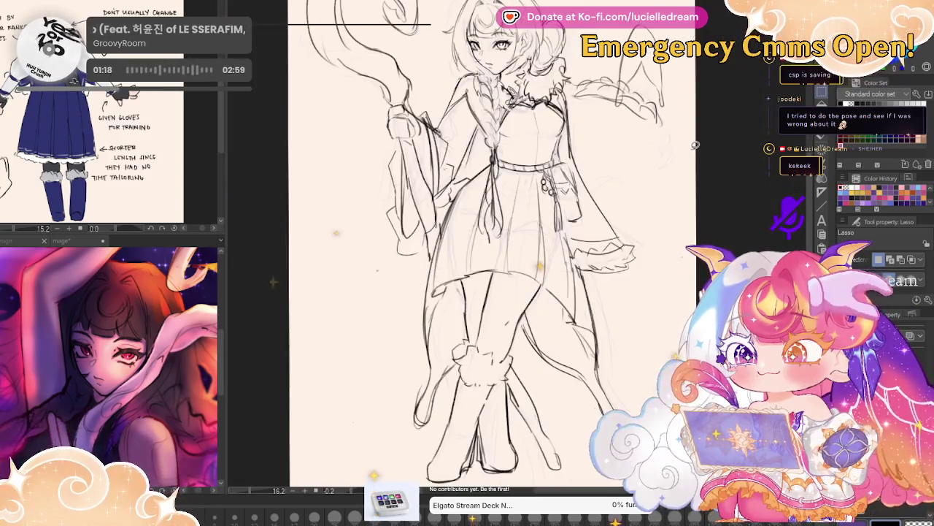
{"action": "key", "text": "k"}
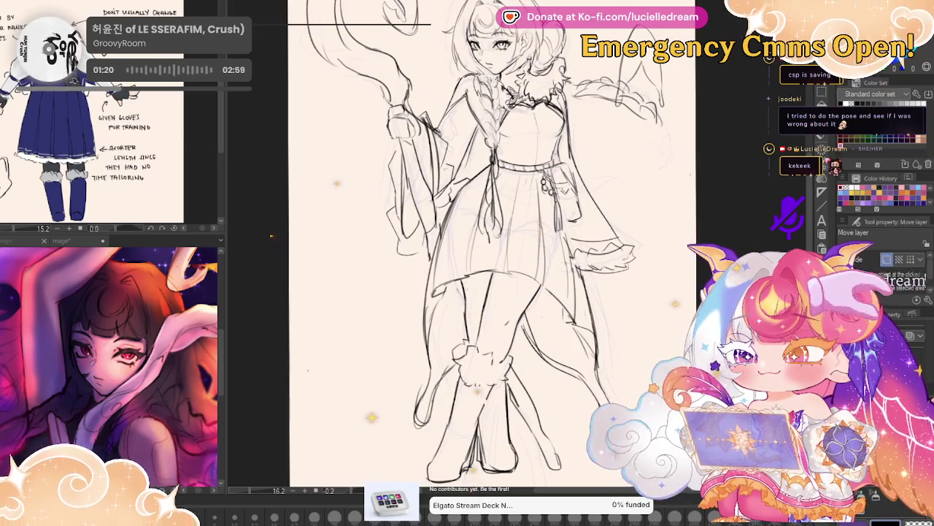
{"action": "mouse_move", "coordinate": [745, 244]}
{"action": "left_mouse_down"}
{"action": "mouse_move", "coordinate": [742, 218]}
{"action": "mouse_move", "coordinate": [772, 256]}
{"action": "mouse_move", "coordinate": [750, 200]}
{"action": "left_mouse_up"}
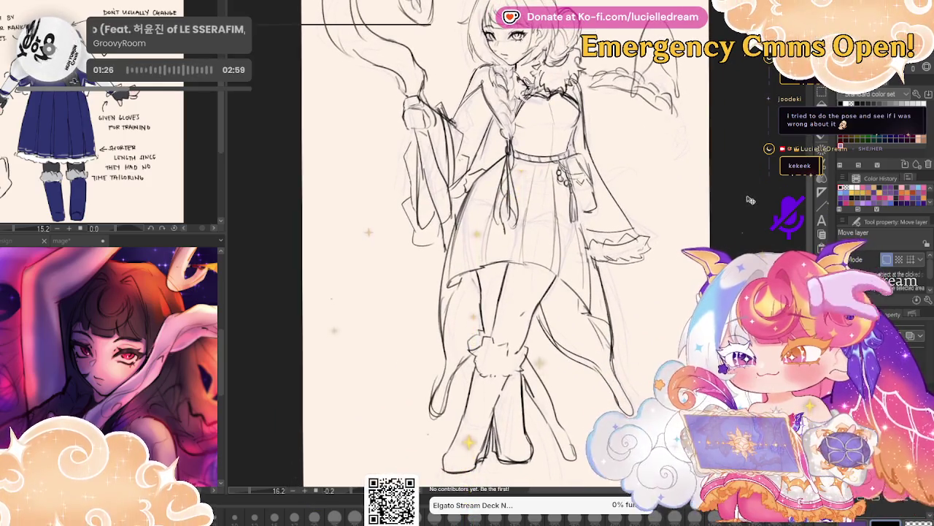
{"action": "key", "text": "h"}
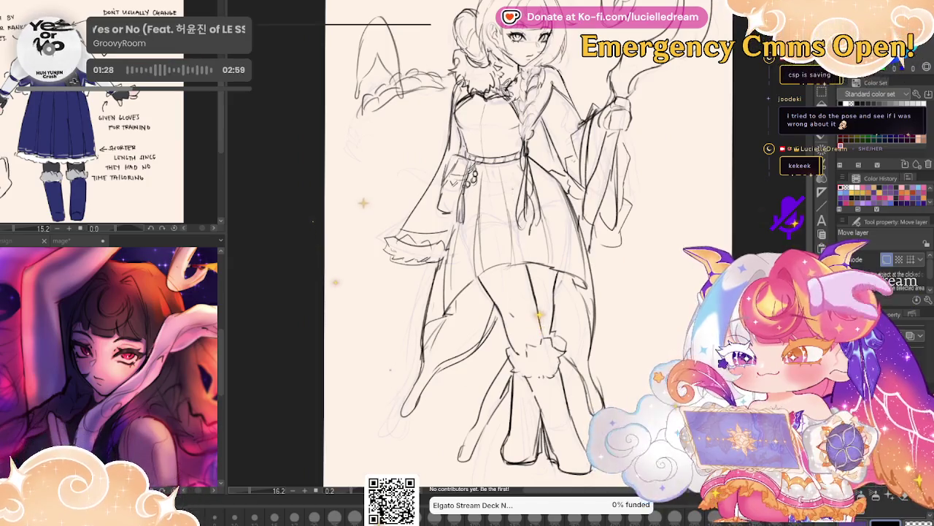
Zoom in on the face and reduce the brush size to 8.
{"action": "scroll", "coordinate": [518, 197], "scroll_direction": "up", "scroll_amount": 2}
{"action": "scroll", "coordinate": [518, 197], "scroll_direction": "up", "scroll_amount": 2}
{"action": "scroll", "coordinate": [518, 197], "scroll_direction": "up", "scroll_amount": 2}
{"action": "scroll", "coordinate": [519, 198], "scroll_direction": "up", "scroll_amount": 2}
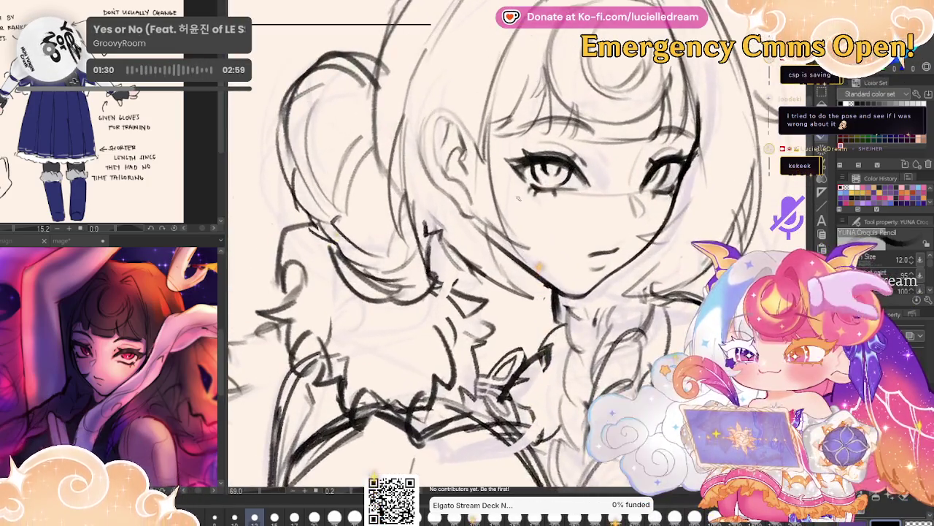
{"action": "key", "text": "bracketleft"}
{"action": "key", "text": "bracketleft"}
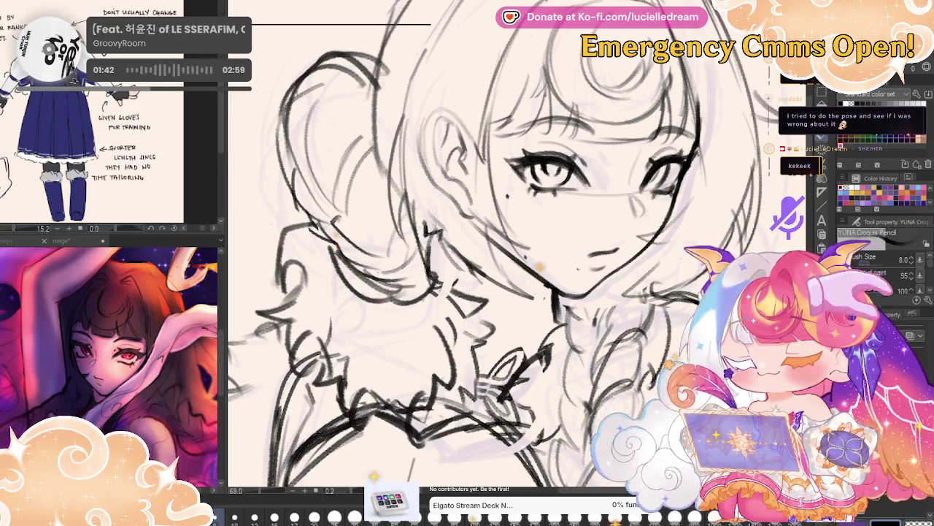
Mirror-check the face, then zoom out to the full figure.
{"action": "scroll", "coordinate": [697, 167], "scroll_direction": "down", "scroll_amount": 3}
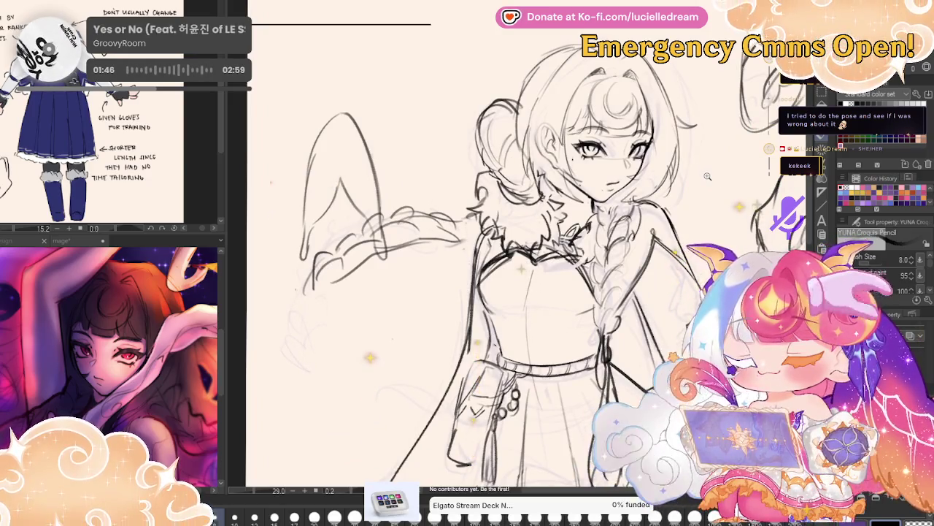
{"action": "scroll", "coordinate": [707, 175], "scroll_direction": "up", "scroll_amount": 1}
{"action": "scroll", "coordinate": [681, 119], "scroll_direction": "up", "scroll_amount": 2}
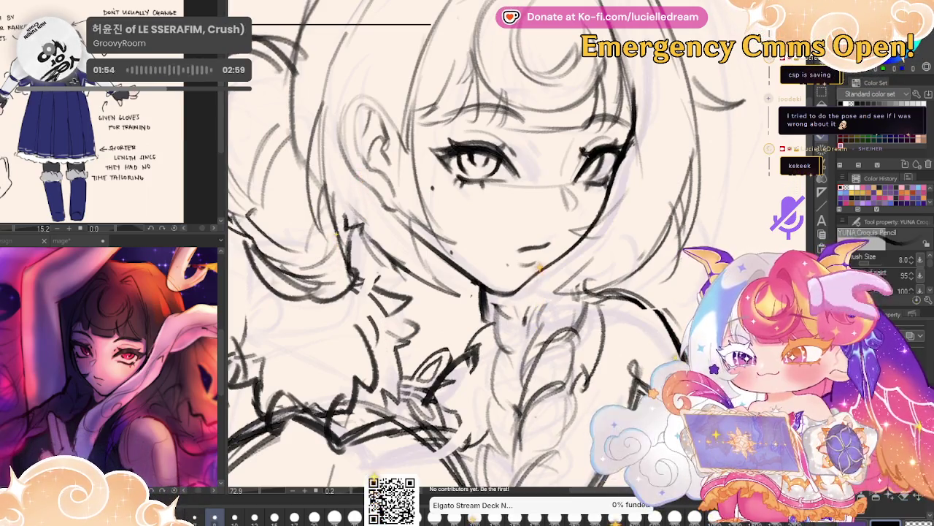
{"action": "key", "text": "h"}
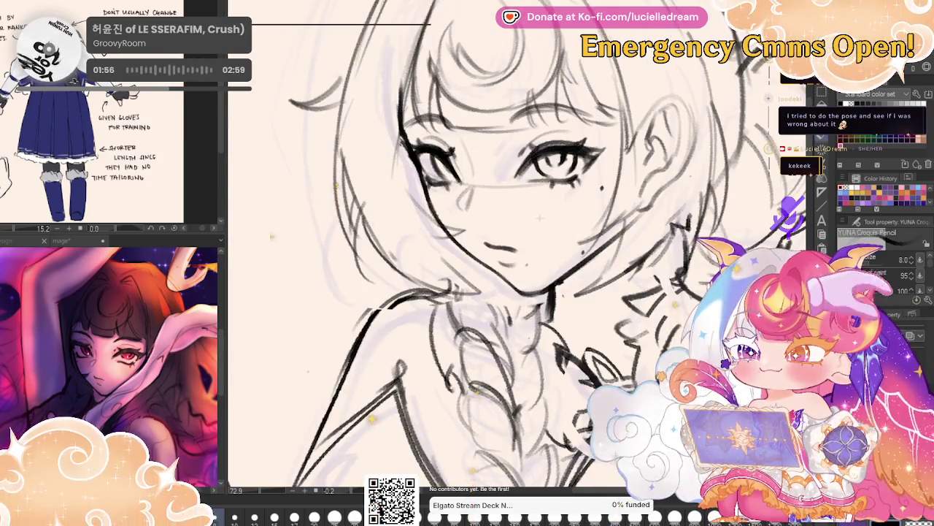
{"action": "key", "text": "ctrl+minus"}
{"action": "key", "text": "ctrl+minus"}
{"action": "key", "text": "ctrl+minus"}
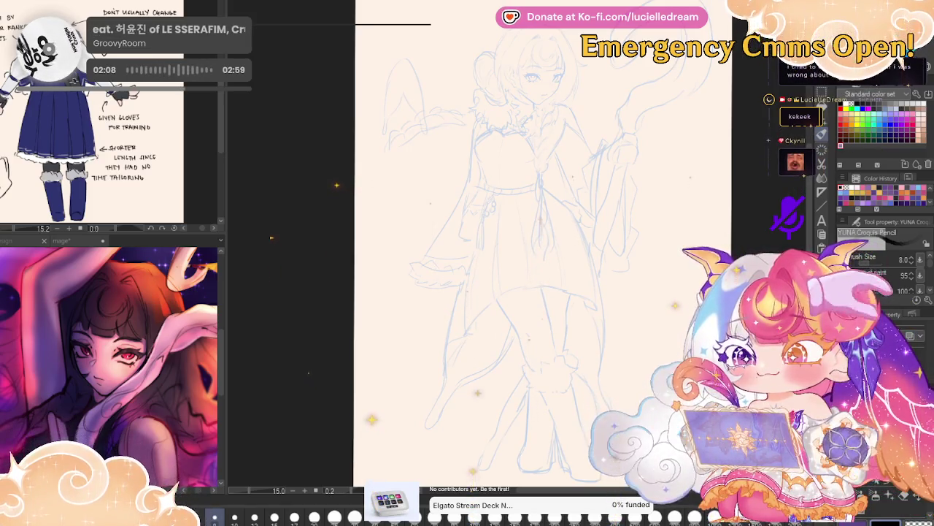
Unmirror the view and zoom in to centre the blue-sketched face.
{"action": "key", "text": "h"}
{"action": "left_click_drag", "start_coordinate": [636, 190], "coordinate": [670, 205]}
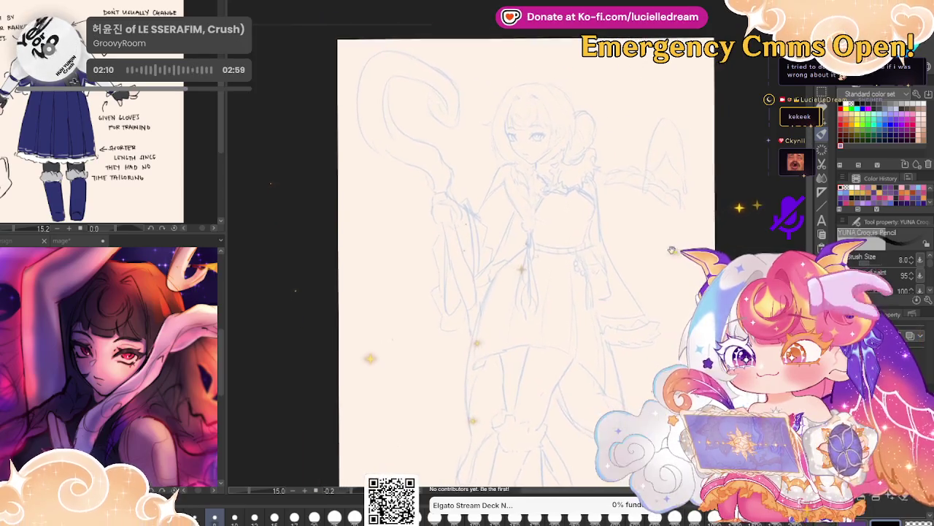
{"action": "scroll", "coordinate": [459, 158], "scroll_direction": "up", "scroll_amount": 3}
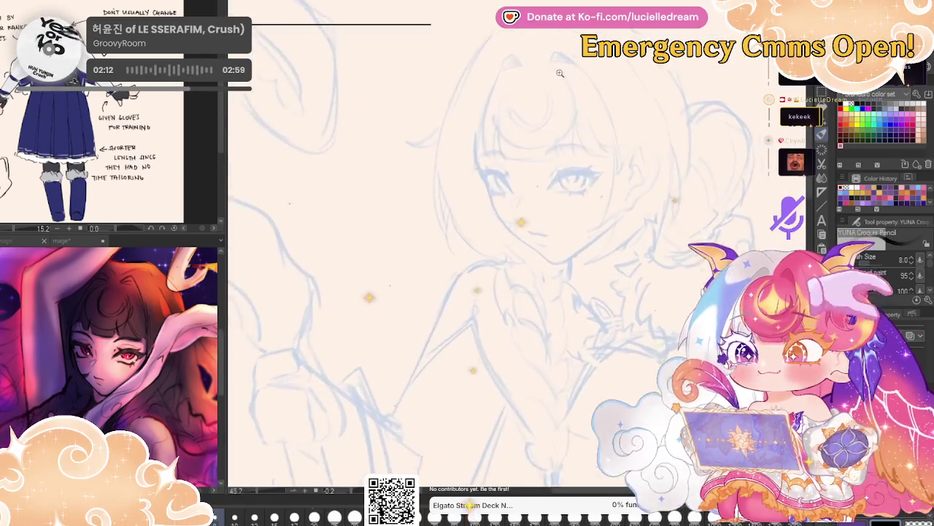
{"action": "scroll", "coordinate": [458, 157], "scroll_direction": "up", "scroll_amount": 2}
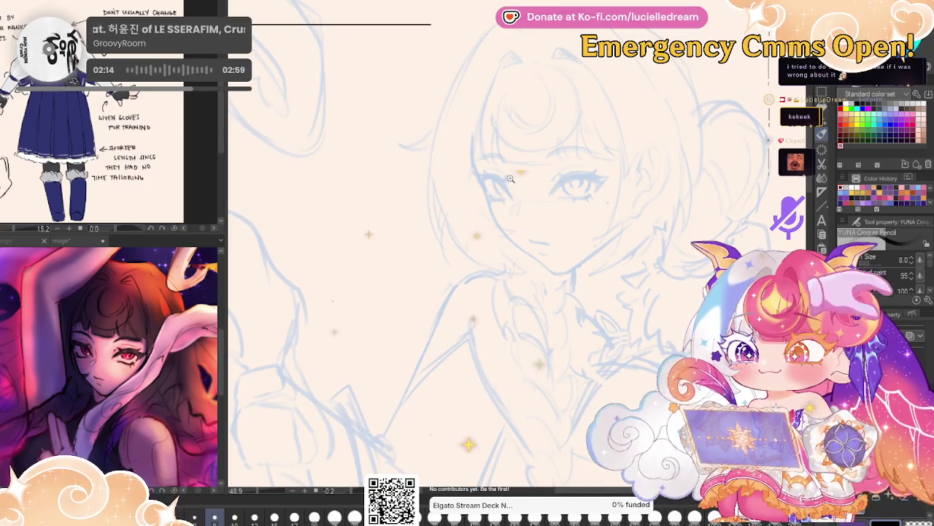
{"action": "scroll", "coordinate": [510, 178], "scroll_direction": "up", "scroll_amount": 1}
{"action": "mouse_move", "coordinate": [666, 166]}
{"action": "left_mouse_down"}
{"action": "mouse_move", "coordinate": [660, 191]}
{"action": "mouse_move", "coordinate": [585, 146]}
{"action": "left_mouse_up"}
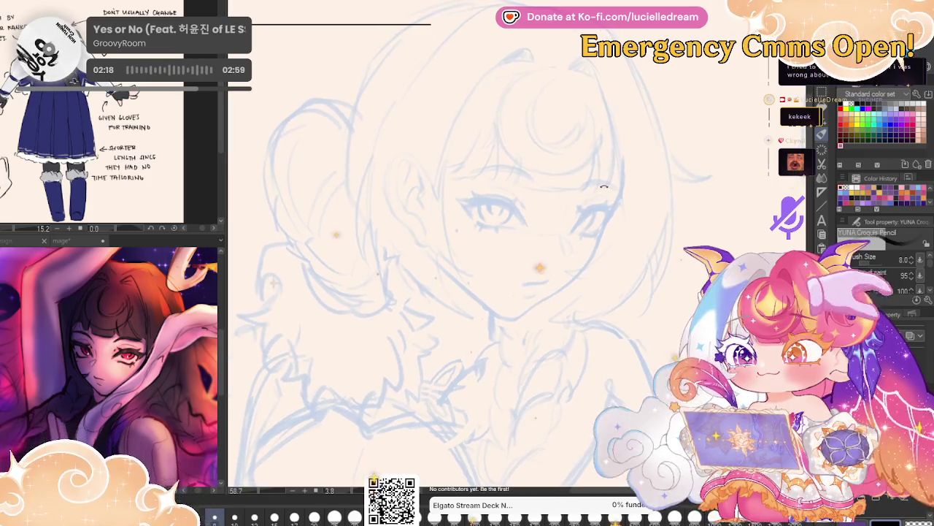
Ink a first stroke beside the sketched eye, undoing a stray short stroke above it.
{"action": "scroll", "coordinate": [569, 175], "scroll_direction": "up", "scroll_amount": 2}
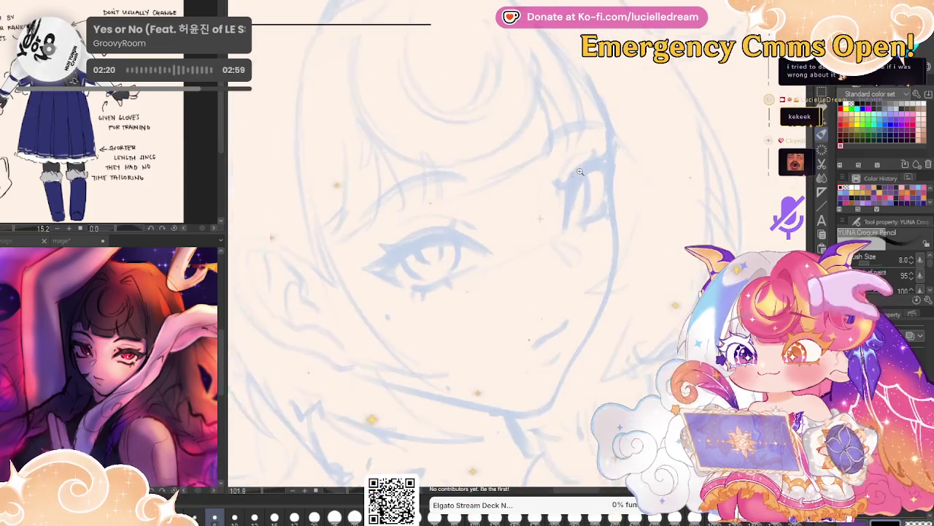
{"action": "scroll", "coordinate": [560, 192], "scroll_direction": "up", "scroll_amount": 2}
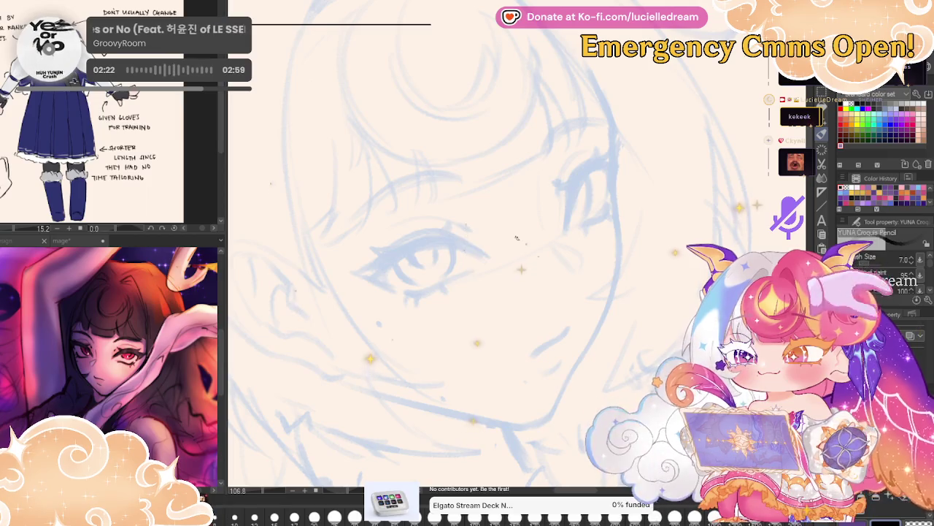
{"action": "mouse_move", "coordinate": [566, 188]}
{"action": "left_mouse_down"}
{"action": "mouse_move", "coordinate": [563, 218]}
{"action": "mouse_move", "coordinate": [592, 173]}
{"action": "left_mouse_up"}
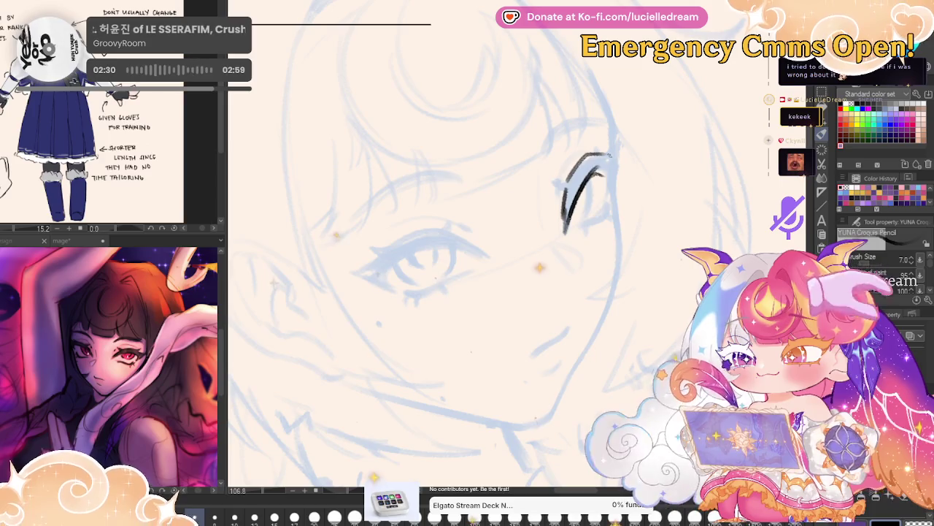
{"action": "key", "text": "h"}
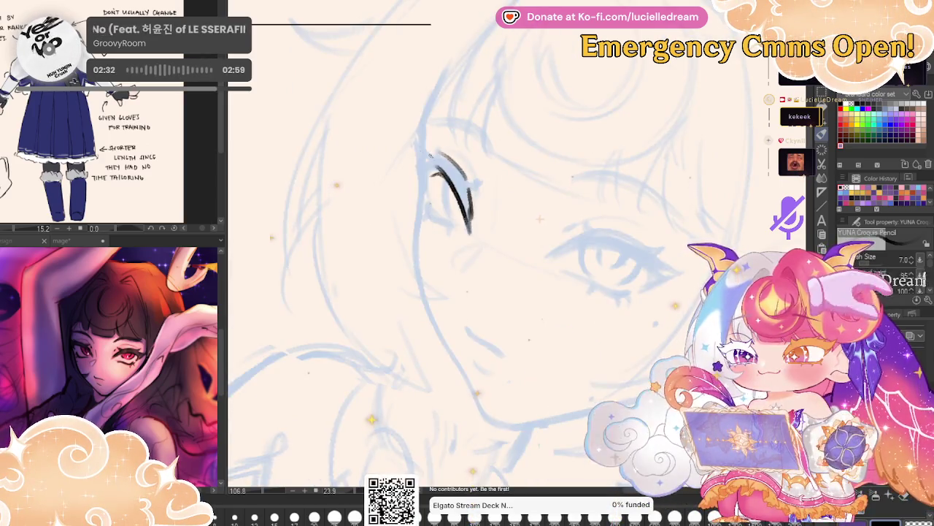
{"action": "left_click_drag", "start_coordinate": [428, 151], "coordinate": [418, 140]}
{"action": "key", "text": "ctrl+z"}
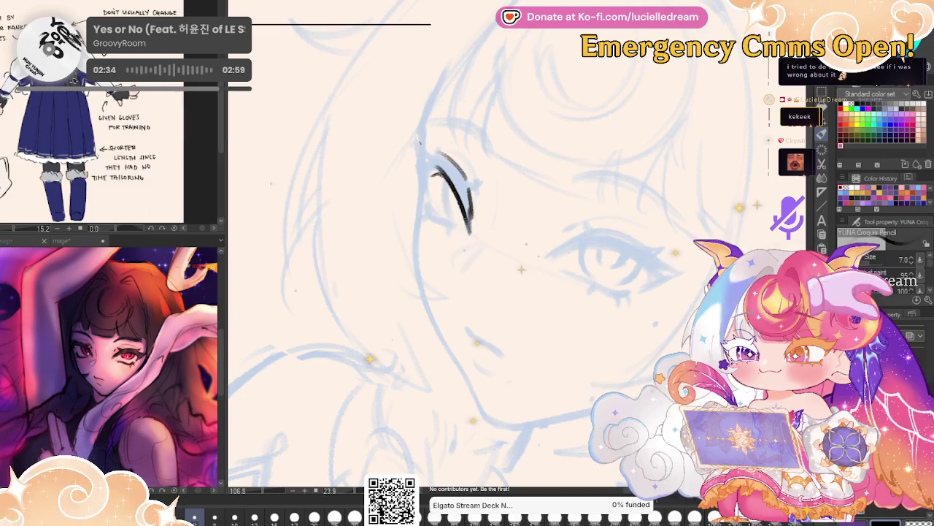
Ink the eye outline and curved lower lash line, mirroring the view to check it.
{"action": "left_click_drag", "start_coordinate": [417, 143], "coordinate": [424, 194]}
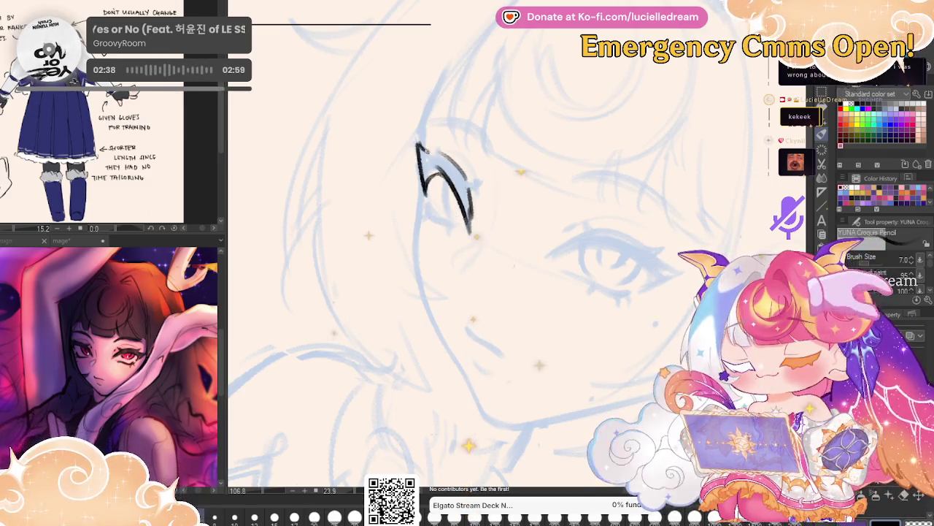
{"action": "key", "text": "h"}
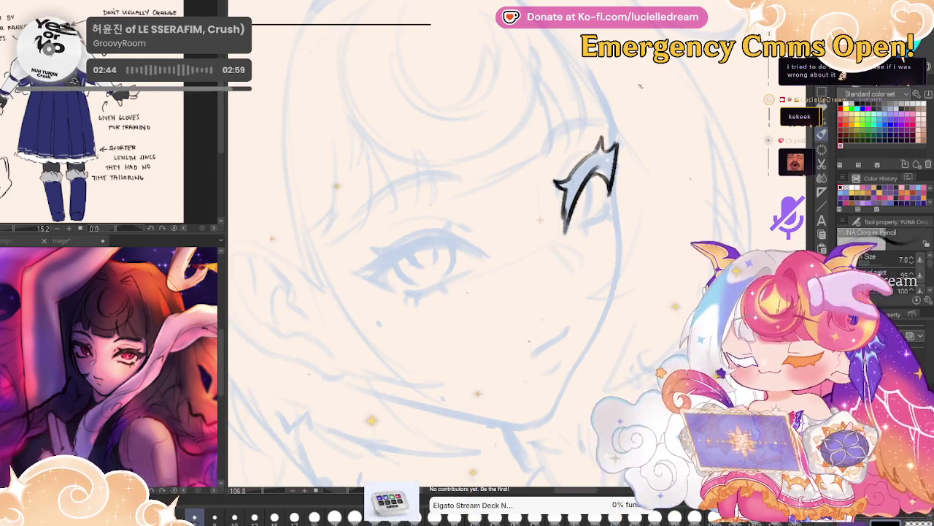
{"action": "key", "text": "h"}
{"action": "key", "text": "h"}
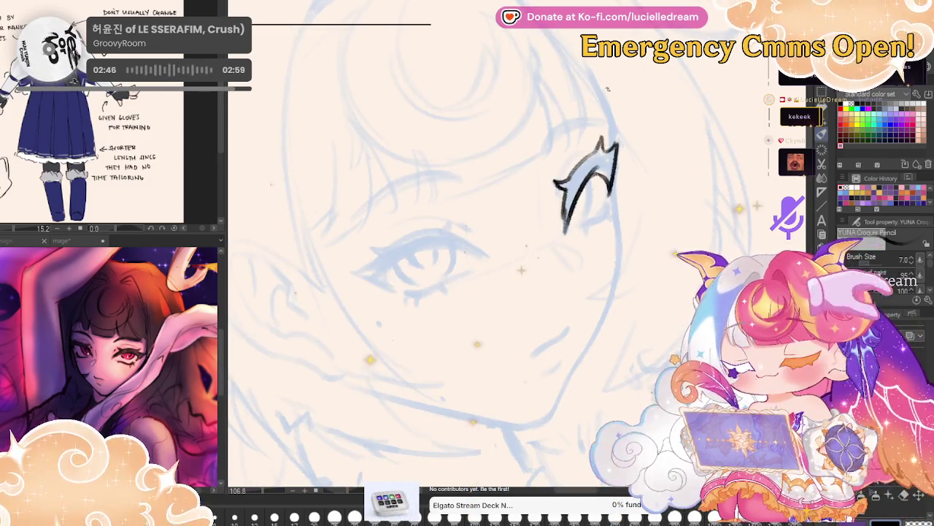
{"action": "key", "text": "h"}
{"action": "left_click_drag", "start_coordinate": [427, 182], "coordinate": [449, 226]}
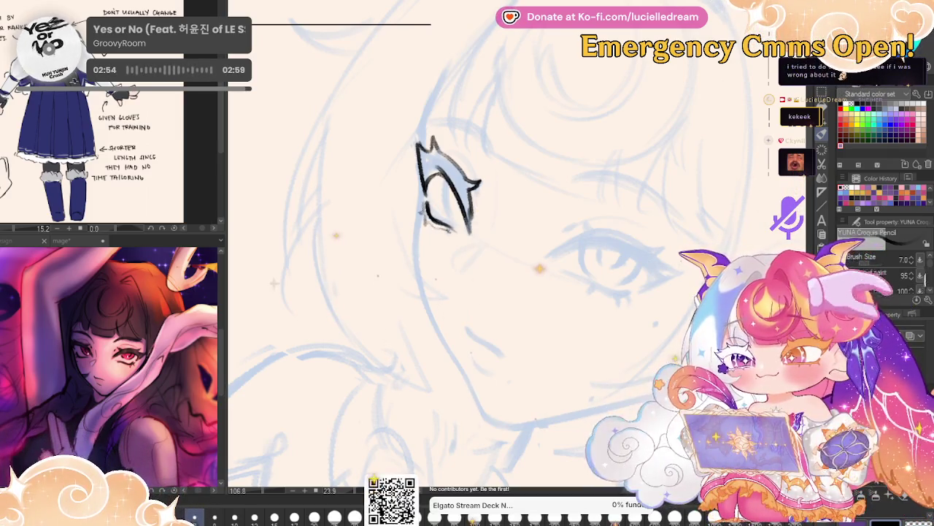
{"action": "key", "text": "h"}
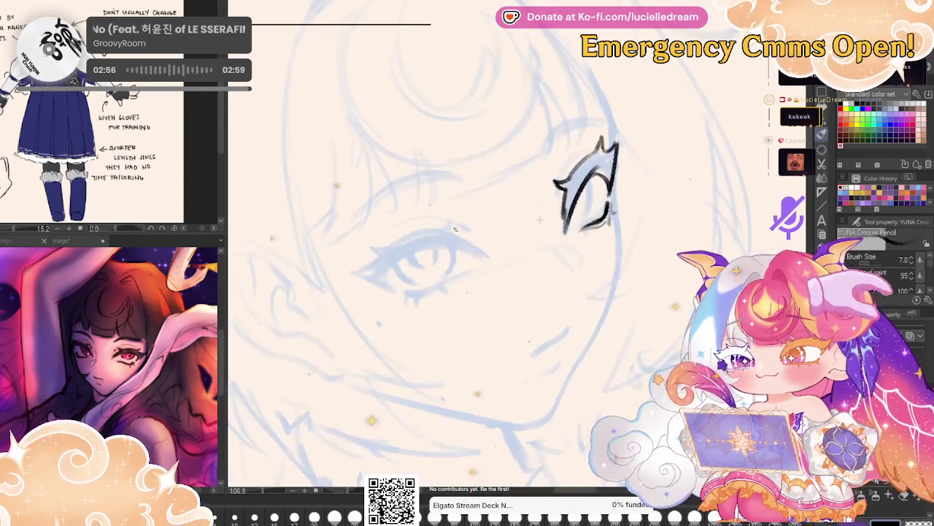
{"action": "key", "text": "h"}
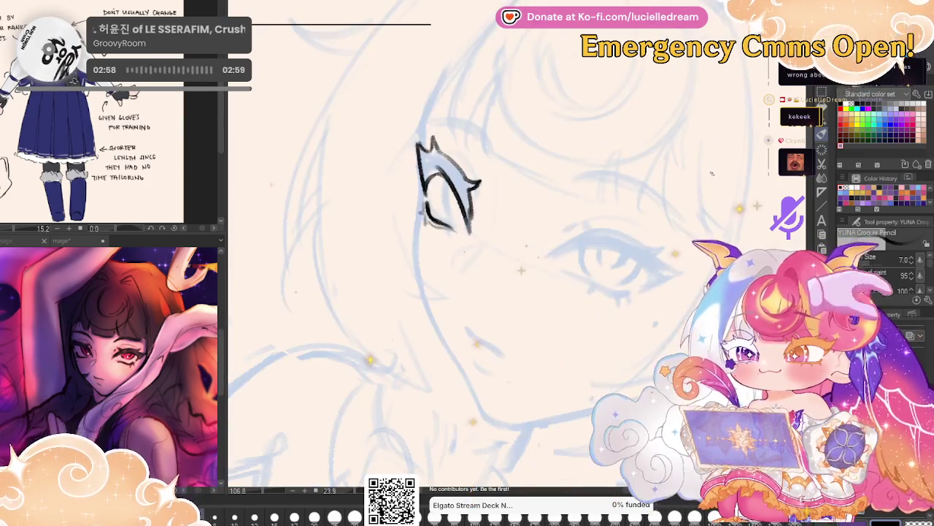
{"action": "key", "text": "minus"}
{"action": "key", "text": "minus"}
{"action": "key", "text": "minus"}
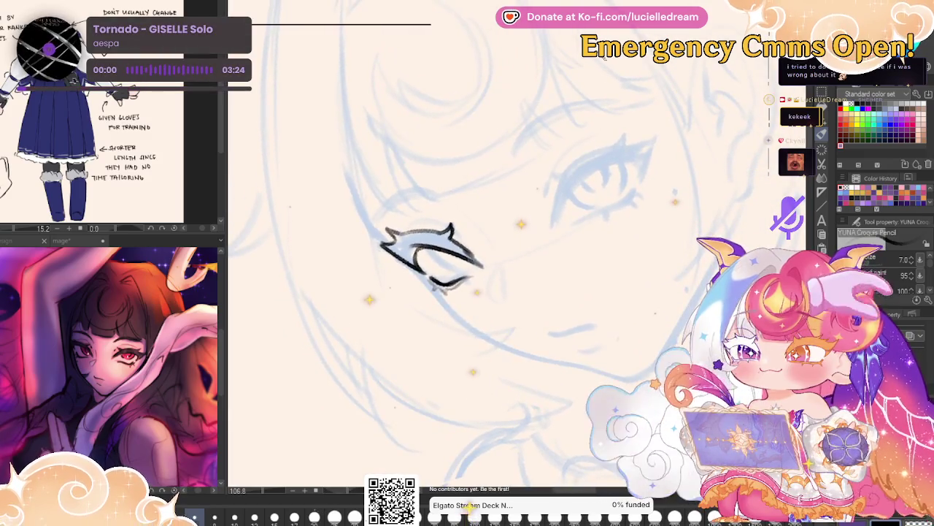
Ink the second eye's upper lid with a flicked lash at the outer tip.
{"action": "left_click_drag", "start_coordinate": [560, 180], "coordinate": [551, 221]}
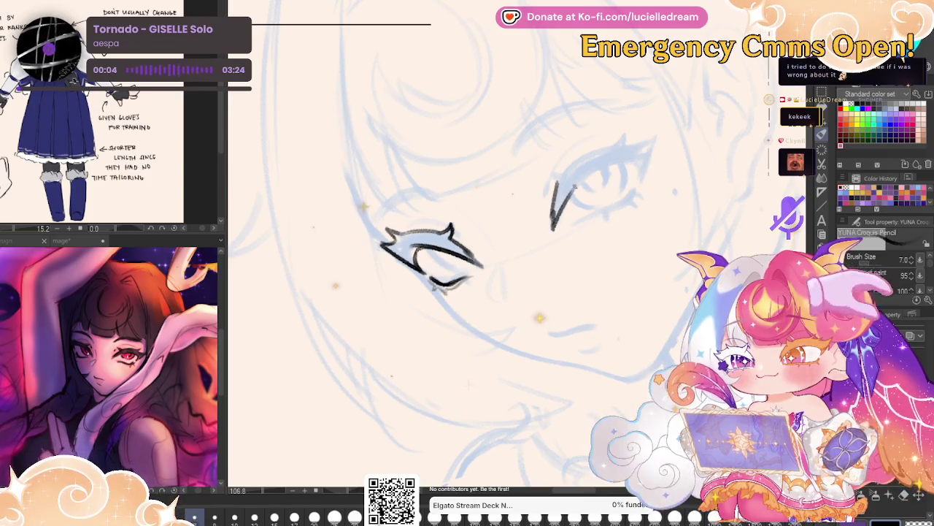
{"action": "key", "text": "ctrl+z"}
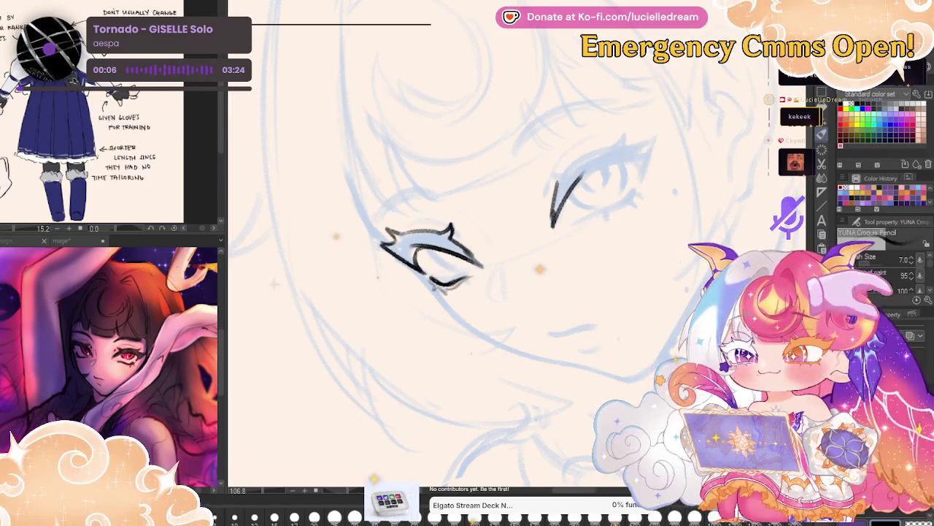
{"action": "left_click_drag", "start_coordinate": [556, 188], "coordinate": [652, 151]}
{"action": "left_click_drag", "start_coordinate": [566, 166], "coordinate": [649, 149]}
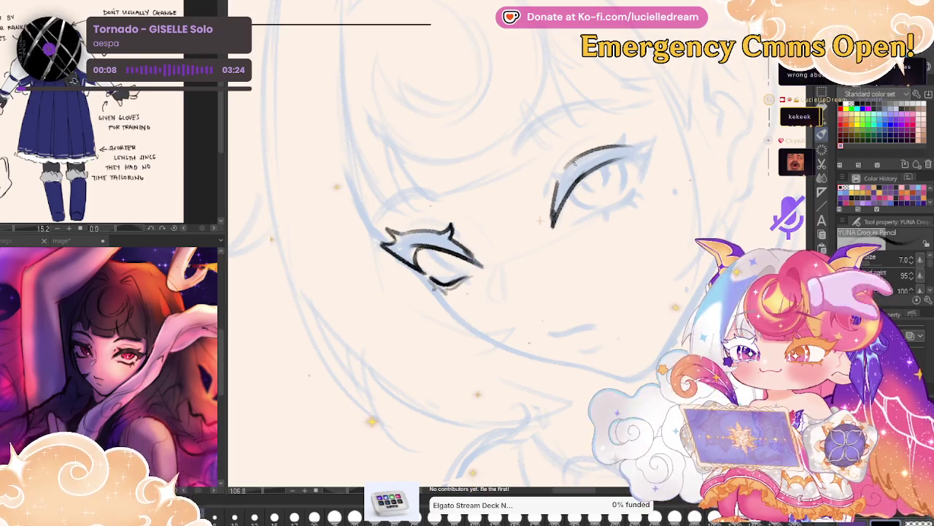
{"action": "key", "text": "ctrl+z"}
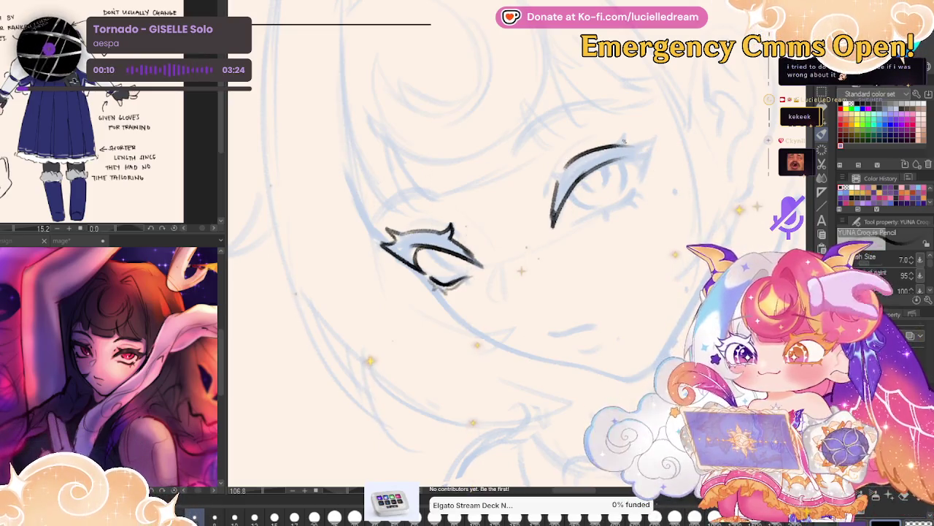
{"action": "left_click_drag", "start_coordinate": [614, 148], "coordinate": [634, 134]}
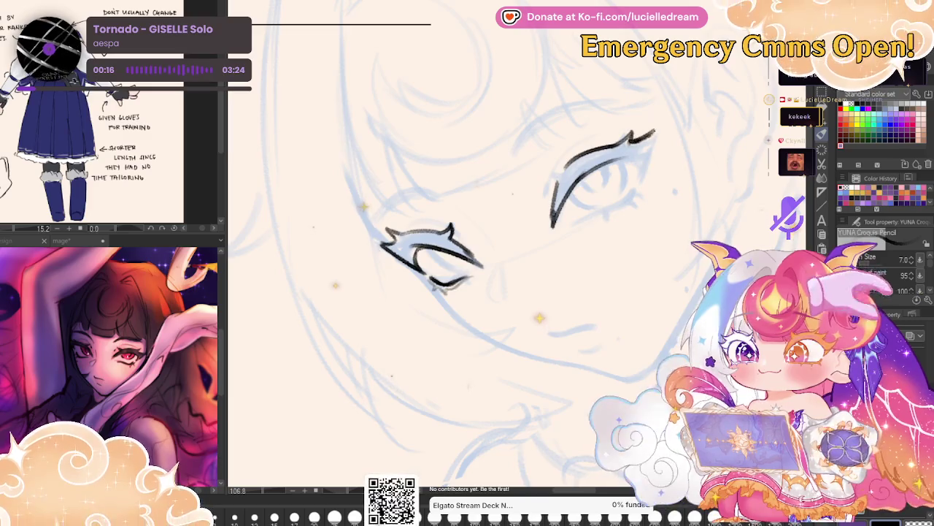
{"action": "mouse_move", "coordinate": [629, 140]}
{"action": "left_mouse_down"}
{"action": "mouse_move", "coordinate": [653, 134]}
{"action": "mouse_move", "coordinate": [645, 166]}
{"action": "left_mouse_up"}
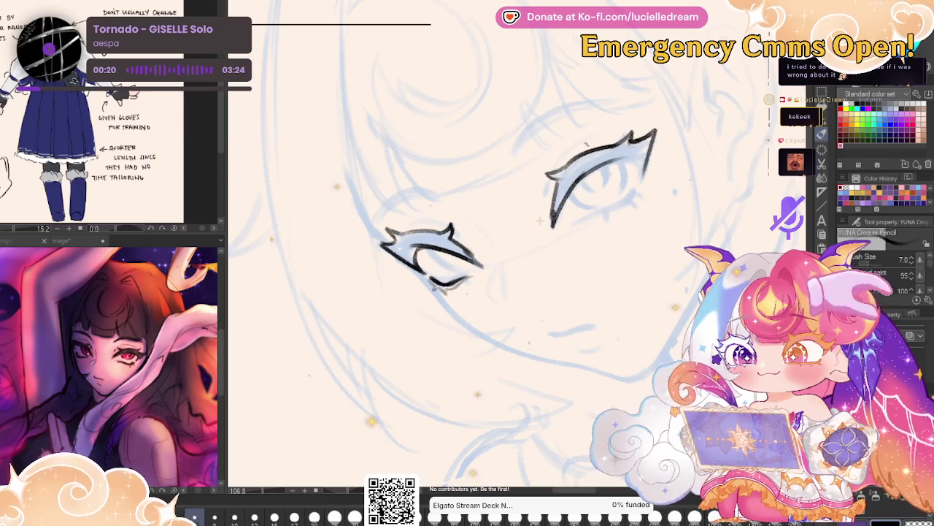
Compare both eyes in mirrored view, level the canvas, and draw the lower lid line.
{"action": "key", "text": "h"}
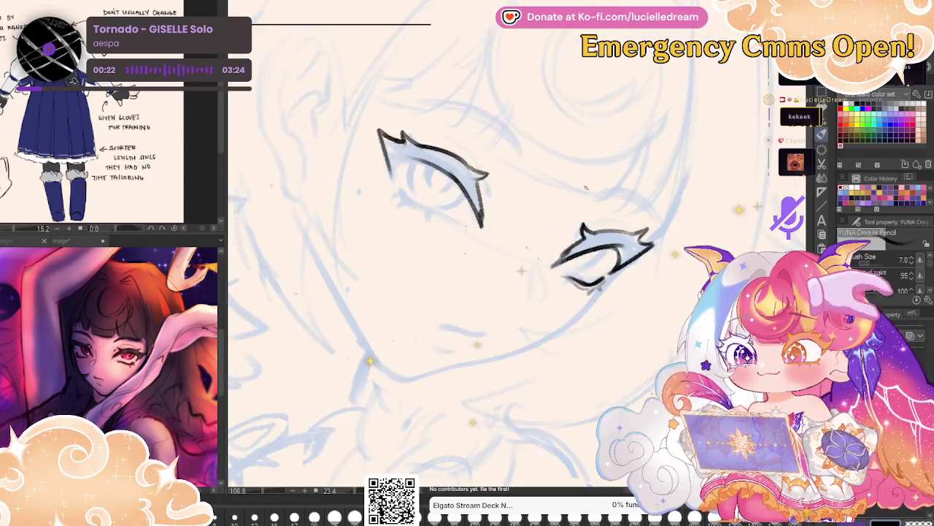
{"action": "left_click_drag", "start_coordinate": [585, 188], "coordinate": [641, 194]}
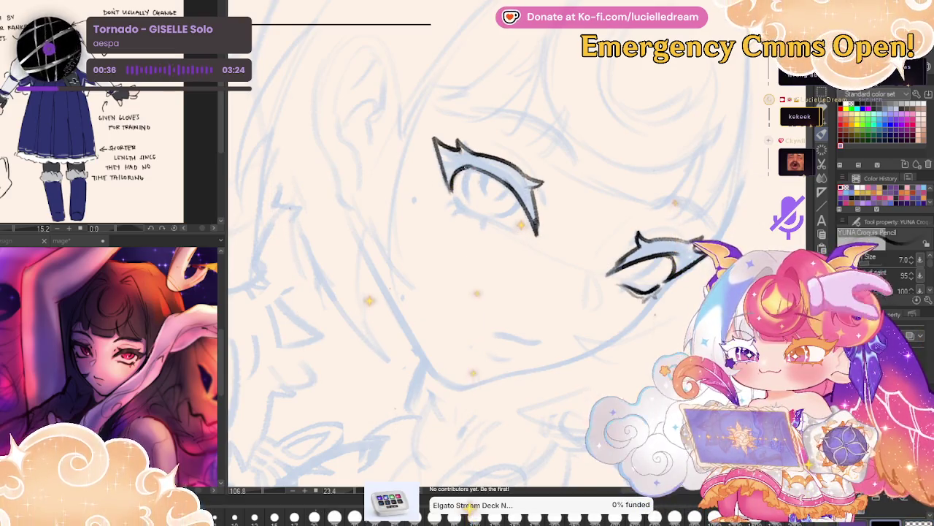
{"action": "key", "text": "minus"}
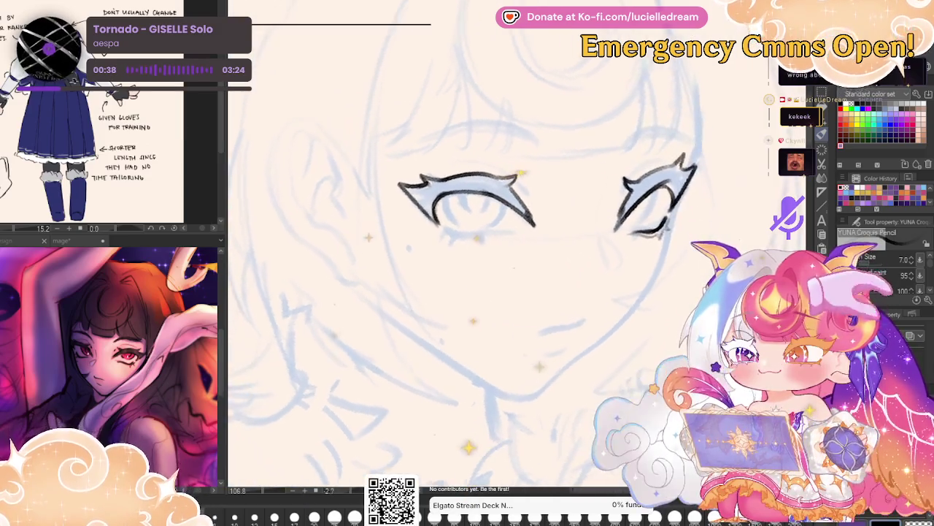
{"action": "key", "text": "minus"}
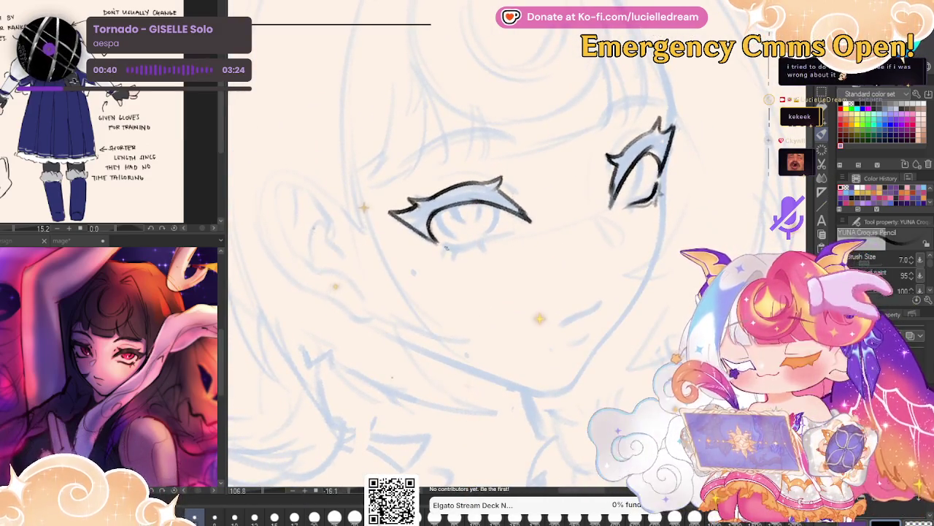
{"action": "left_click_drag", "start_coordinate": [442, 251], "coordinate": [493, 238]}
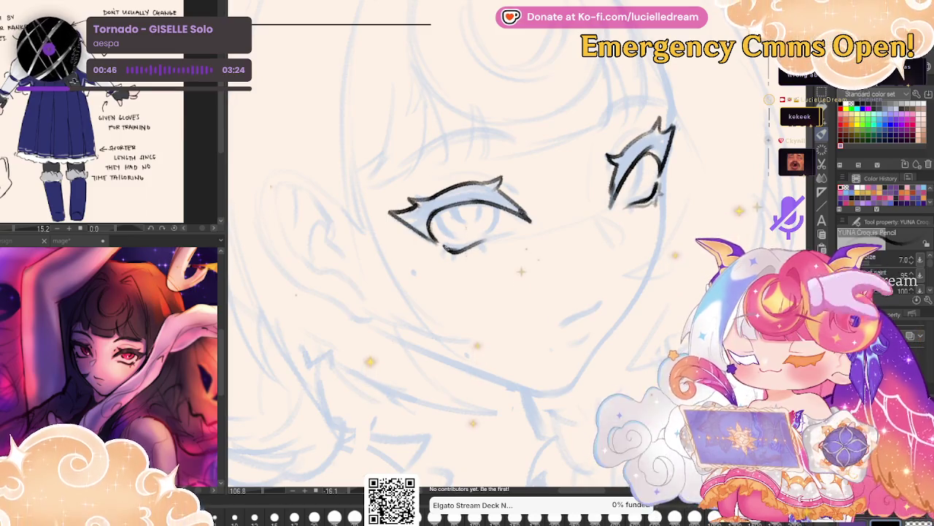
{"action": "left_click_drag", "start_coordinate": [487, 239], "coordinate": [507, 232]}
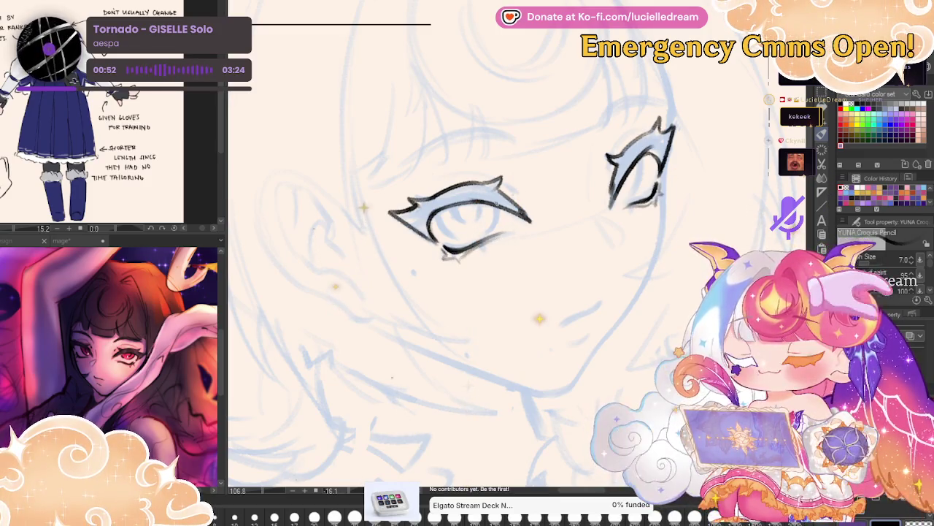
Mirror the canvas to check eye symmetry and tilt the view slightly counterclockwise.
{"action": "key", "text": "h"}
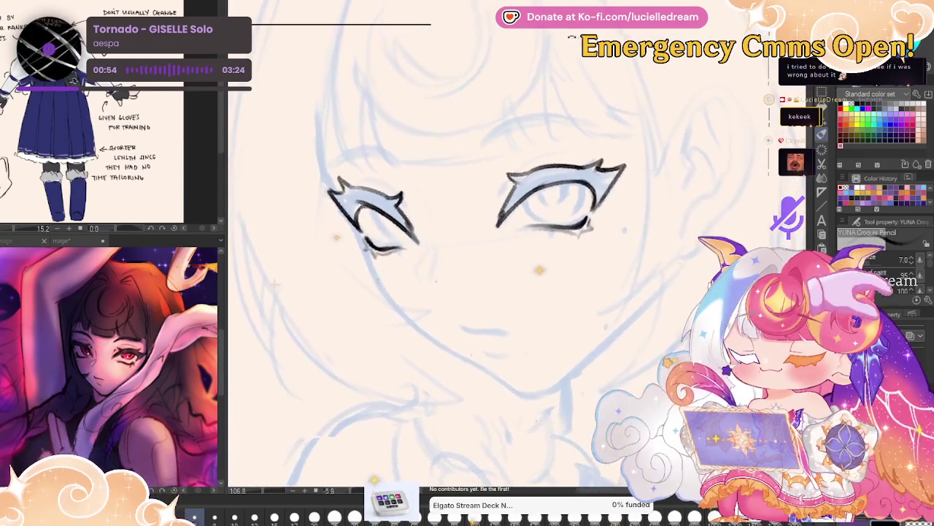
{"action": "left_click_drag", "start_coordinate": [571, 37], "coordinate": [547, 39]}
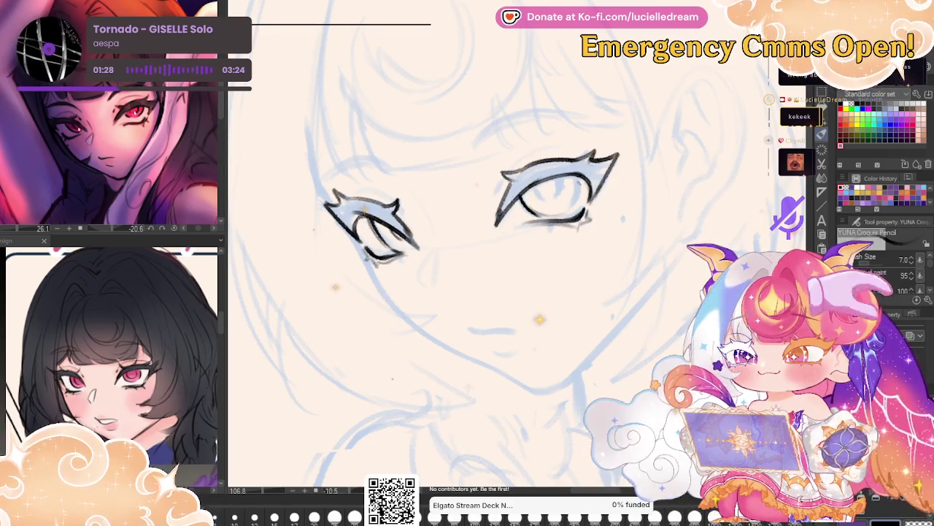
Draw the iris curve inside the larger eye with the pencil, mirroring to check it.
{"action": "key", "text": "g"}
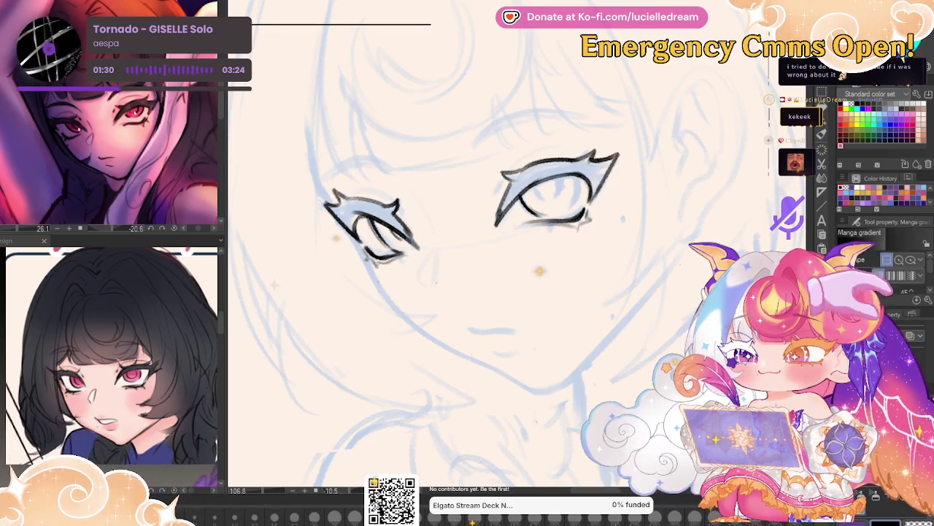
{"action": "key", "text": "p"}
{"action": "key", "text": "h"}
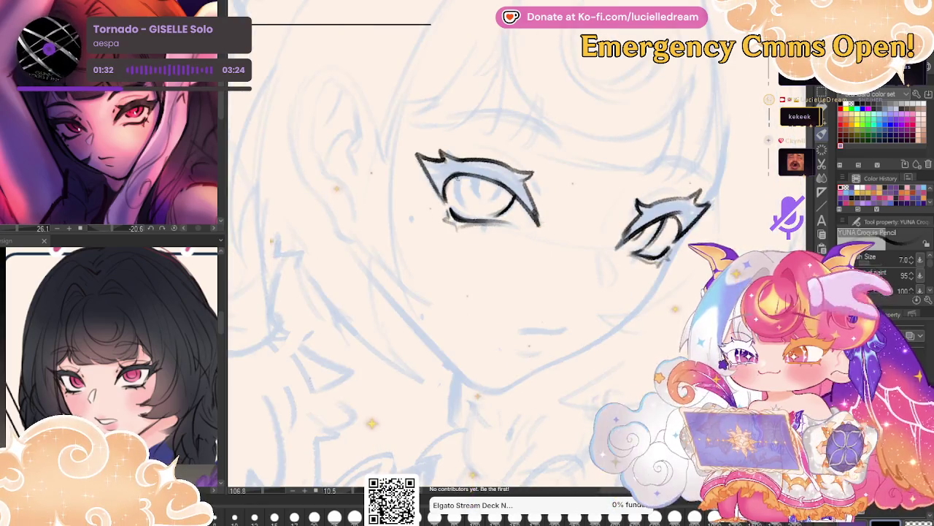
{"action": "left_click_drag", "start_coordinate": [458, 176], "coordinate": [475, 214]}
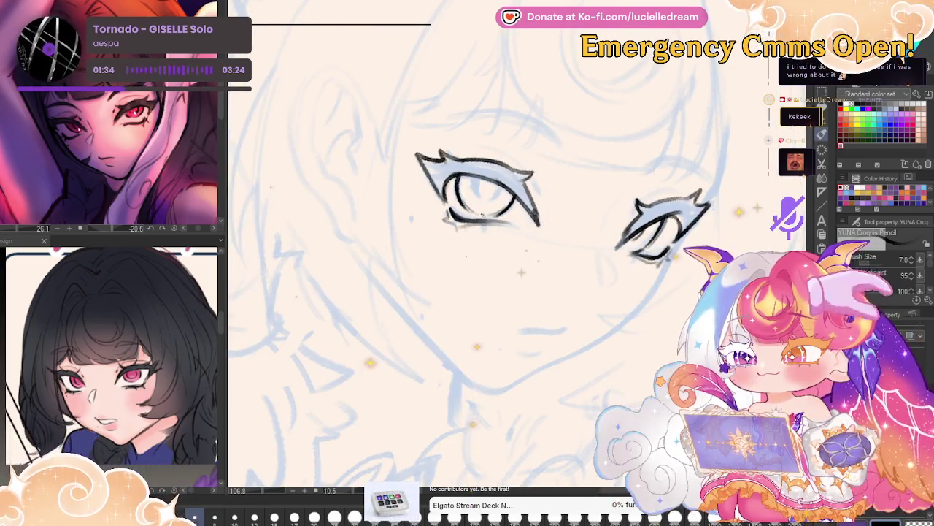
{"action": "key", "text": "g"}
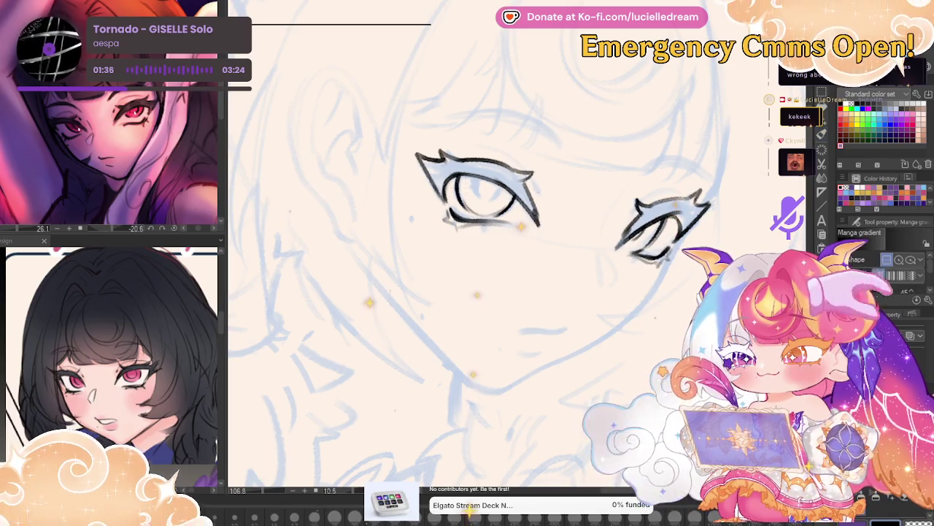
{"action": "key", "text": "p"}
{"action": "key", "text": "h"}
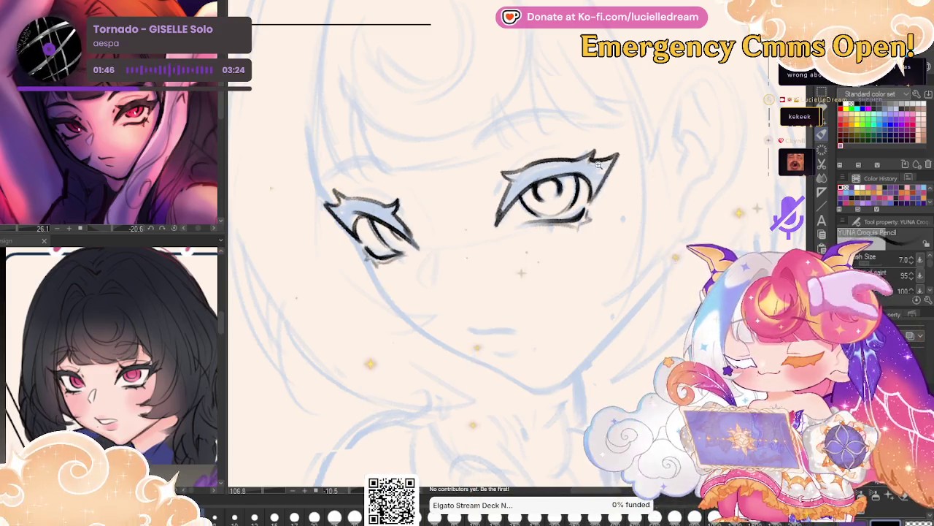
Zoom out and mirror the view to review both irises, then zoom back in.
{"action": "key", "text": "h"}
{"action": "scroll", "coordinate": [599, 164], "scroll_direction": "down", "scroll_amount": 2}
{"action": "key", "text": "g"}
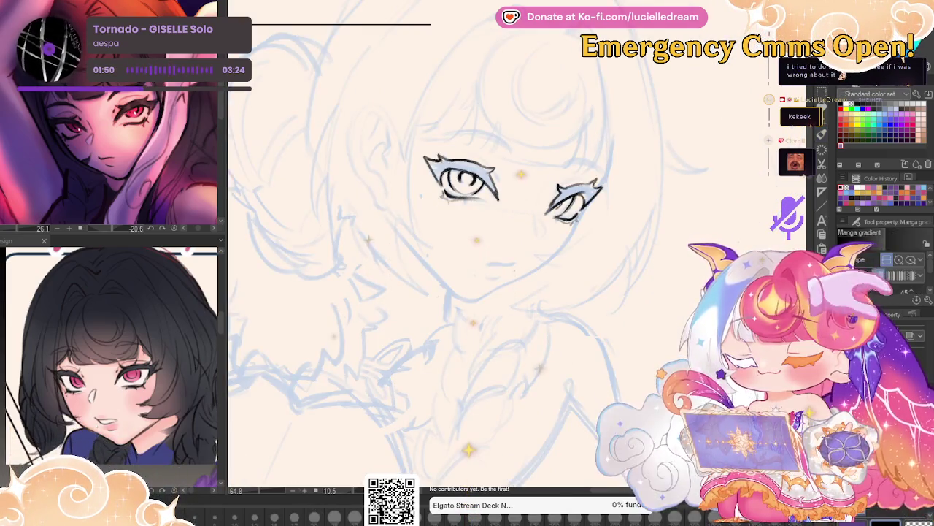
{"action": "key", "text": "p"}
{"action": "key", "text": "h"}
{"action": "scroll", "coordinate": [563, 136], "scroll_direction": "up", "scroll_amount": 2}
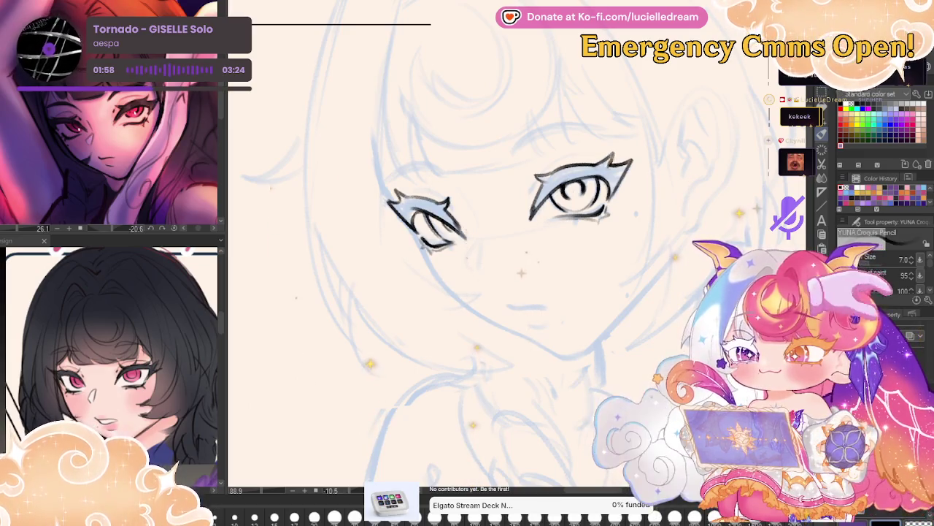
{"action": "scroll", "coordinate": [541, 156], "scroll_direction": "up", "scroll_amount": 1}
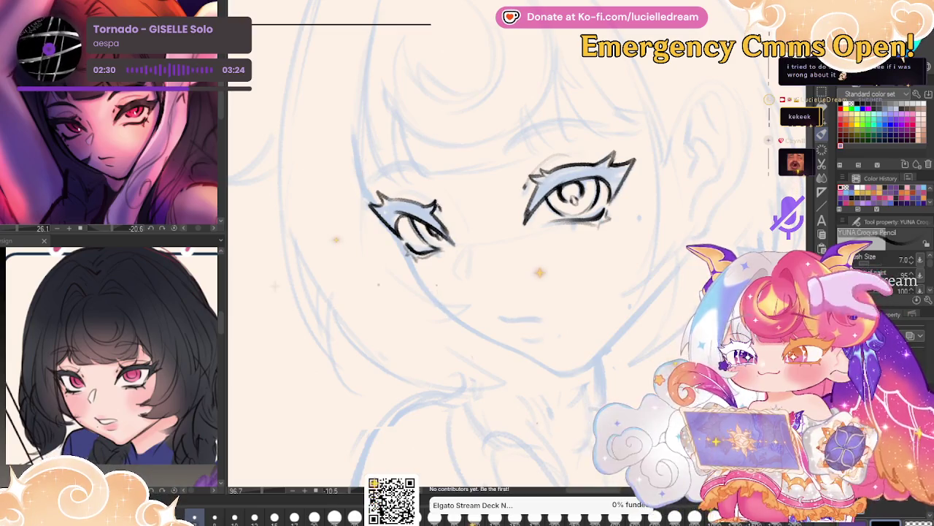
Darken the right eye's upper lid line, checking it in mirrored view.
{"action": "key", "text": "h"}
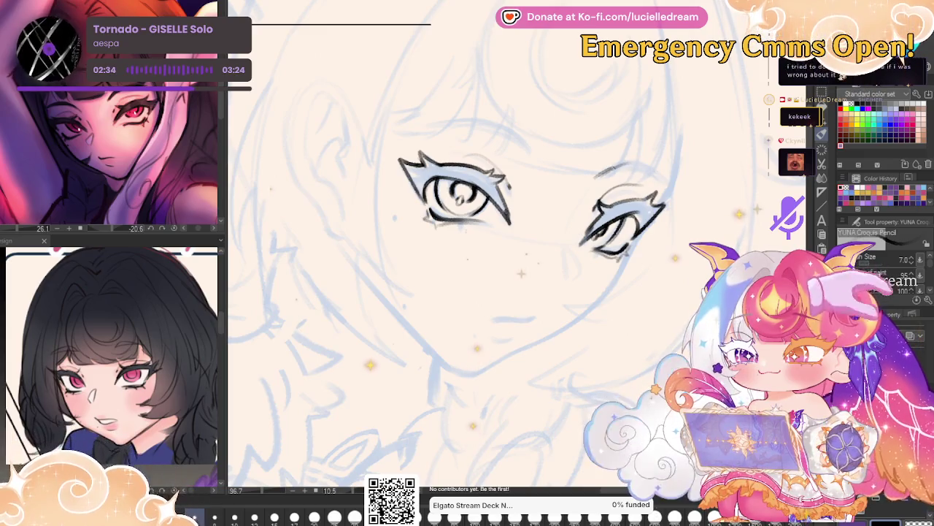
{"action": "mouse_move", "coordinate": [595, 178]}
{"action": "left_mouse_down"}
{"action": "mouse_move", "coordinate": [634, 168]}
{"action": "mouse_move", "coordinate": [660, 175]}
{"action": "left_mouse_up"}
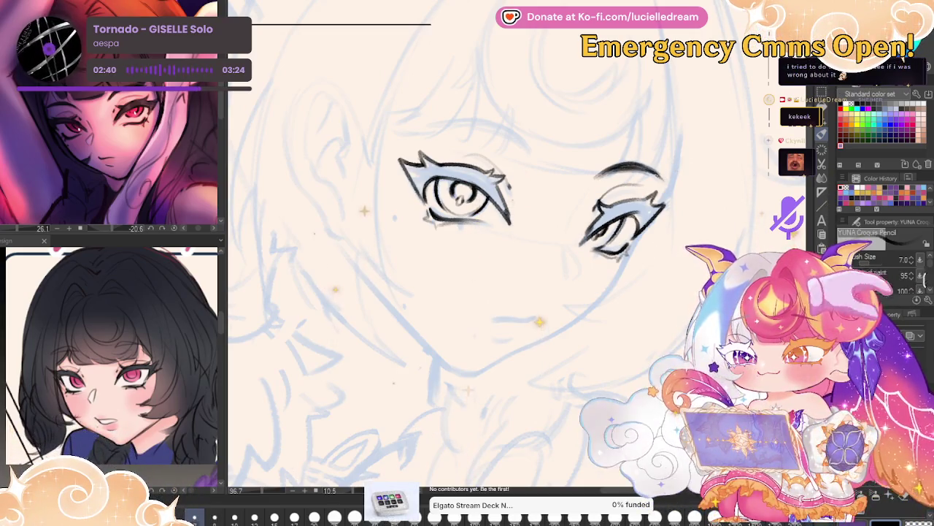
{"action": "key", "text": "h"}
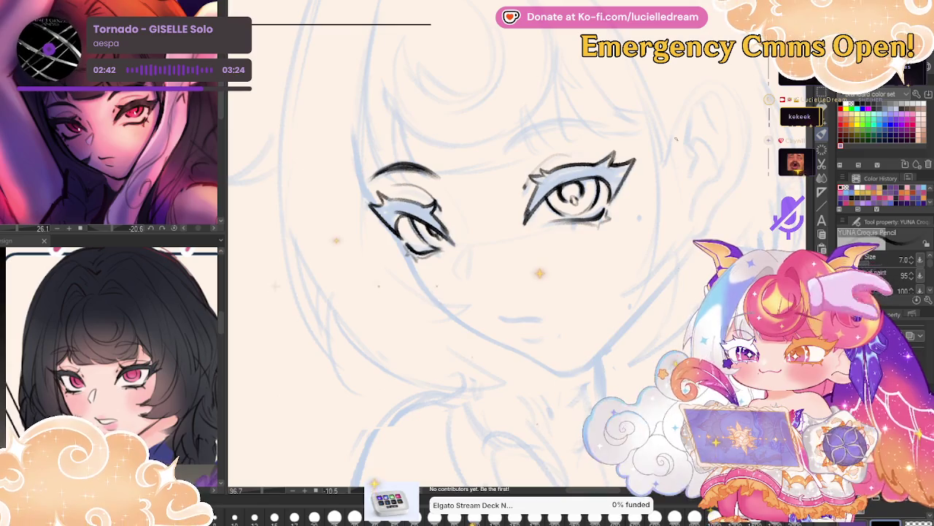
Ink an arched eyebrow above the right eye, then try a short line below the nose and undo it.
{"action": "left_click_drag", "start_coordinate": [515, 145], "coordinate": [503, 154]}
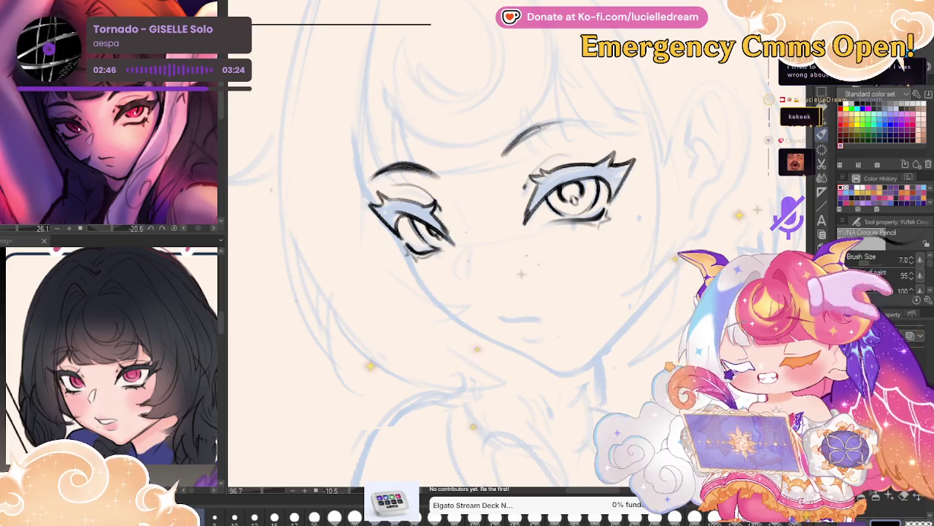
{"action": "mouse_move", "coordinate": [525, 133]}
{"action": "left_mouse_down"}
{"action": "mouse_move", "coordinate": [582, 120]}
{"action": "mouse_move", "coordinate": [511, 148]}
{"action": "left_mouse_up"}
{"action": "mouse_move", "coordinate": [553, 127]}
{"action": "left_mouse_down"}
{"action": "mouse_move", "coordinate": [504, 155]}
{"action": "mouse_move", "coordinate": [593, 121]}
{"action": "left_mouse_up"}
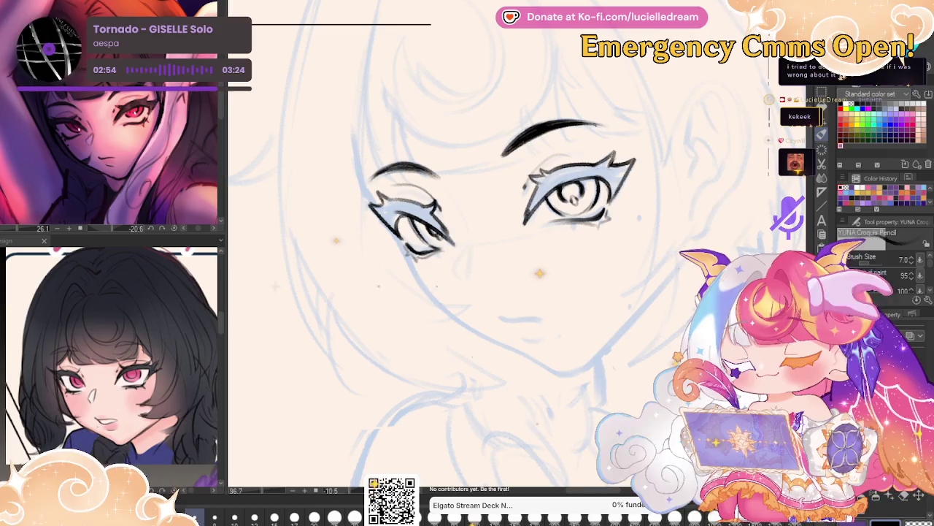
{"action": "key", "text": "h"}
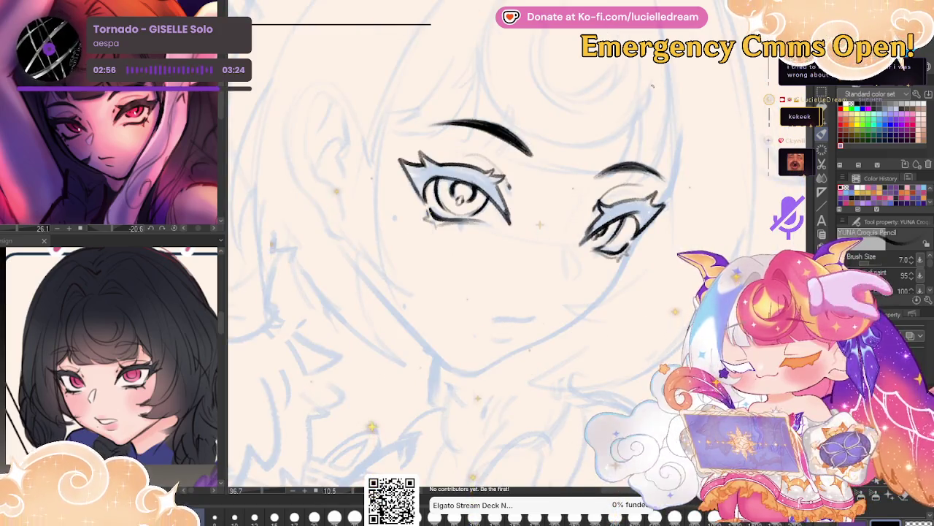
{"action": "key", "text": "h"}
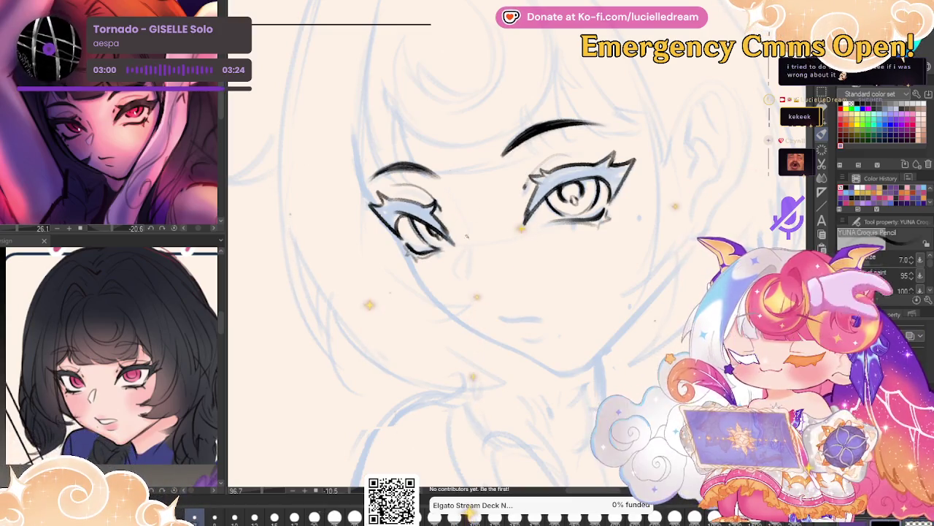
{"action": "left_click_drag", "start_coordinate": [470, 252], "coordinate": [463, 285]}
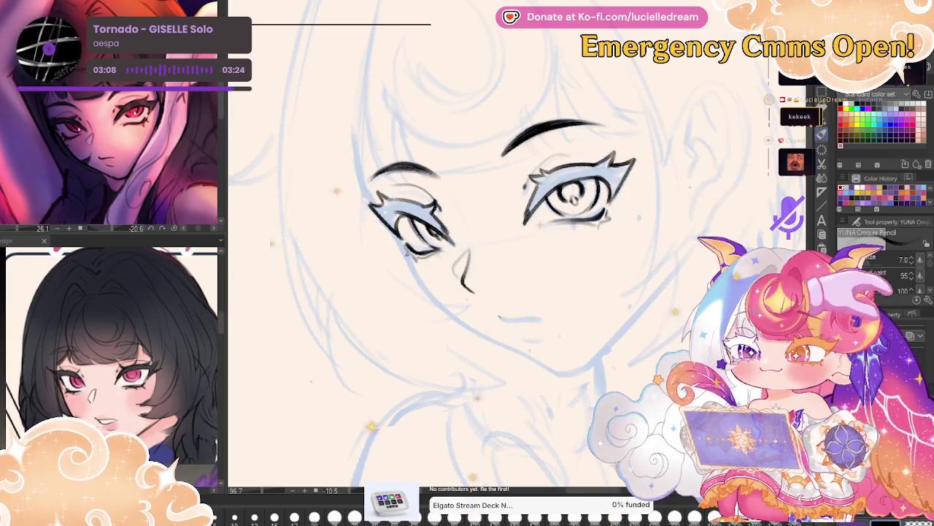
{"action": "key", "text": "ctrl+z"}
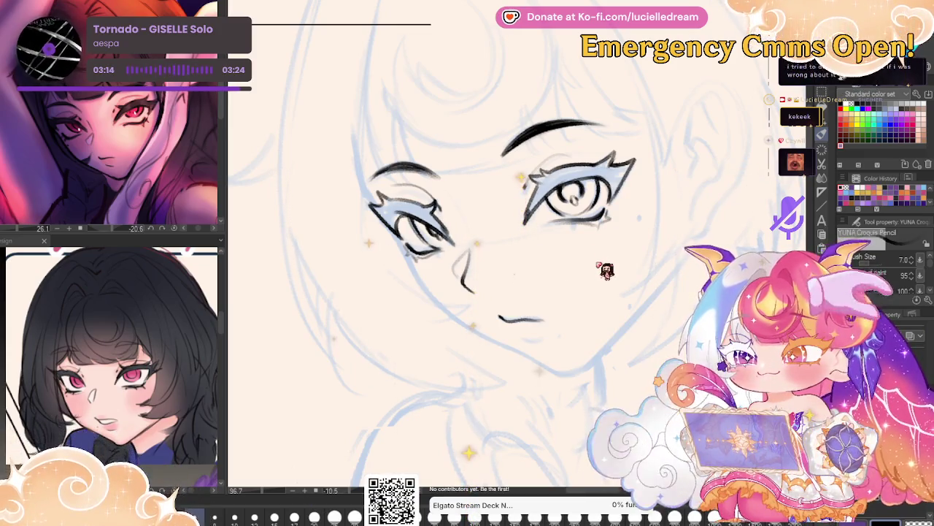
{"action": "key", "text": "Delete"}
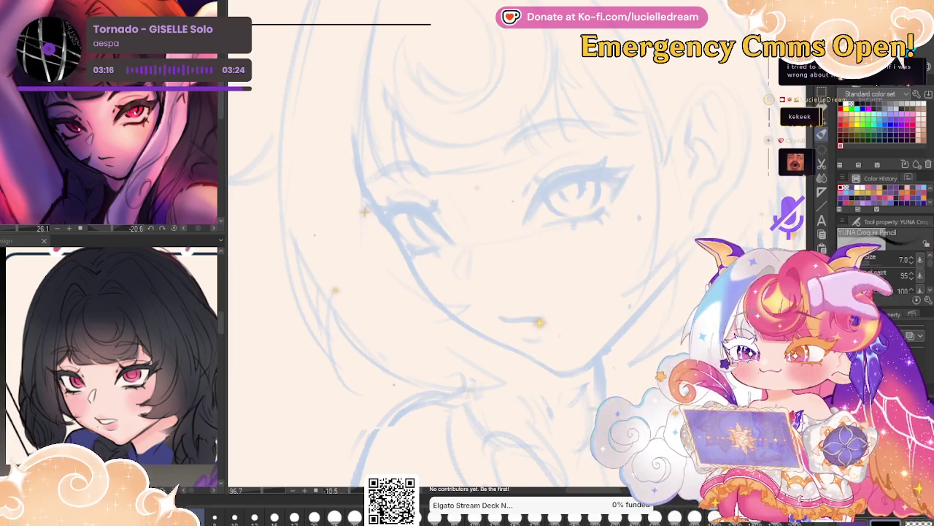
{"action": "key", "text": "ctrl+z"}
{"action": "key", "text": "ctrl+y"}
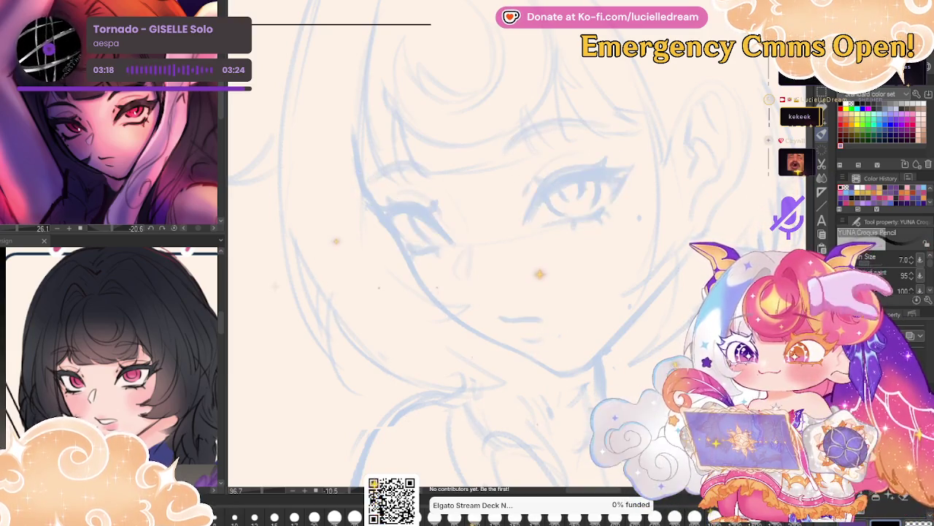
{"action": "key", "text": "ctrl+z"}
{"action": "key", "text": "ctrl+y"}
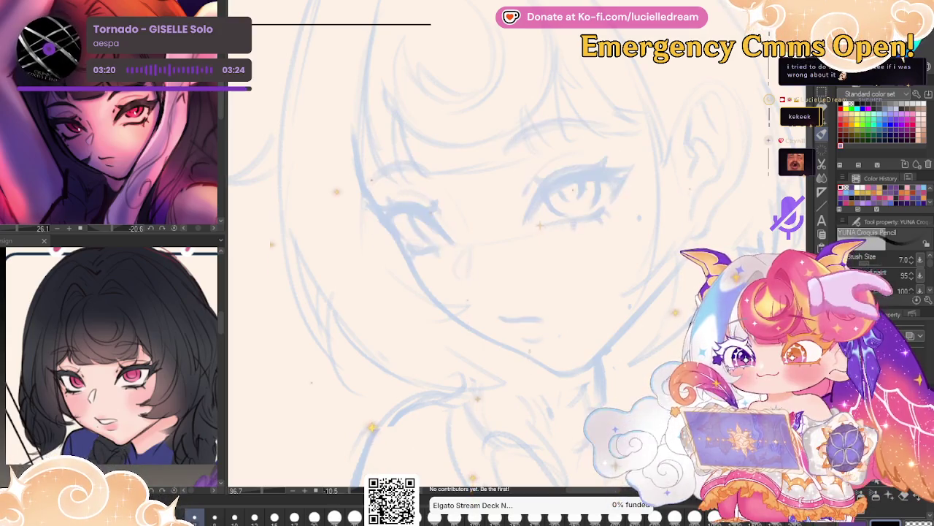
{"action": "key", "text": "ctrl+z"}
{"action": "key", "text": "ctrl+z"}
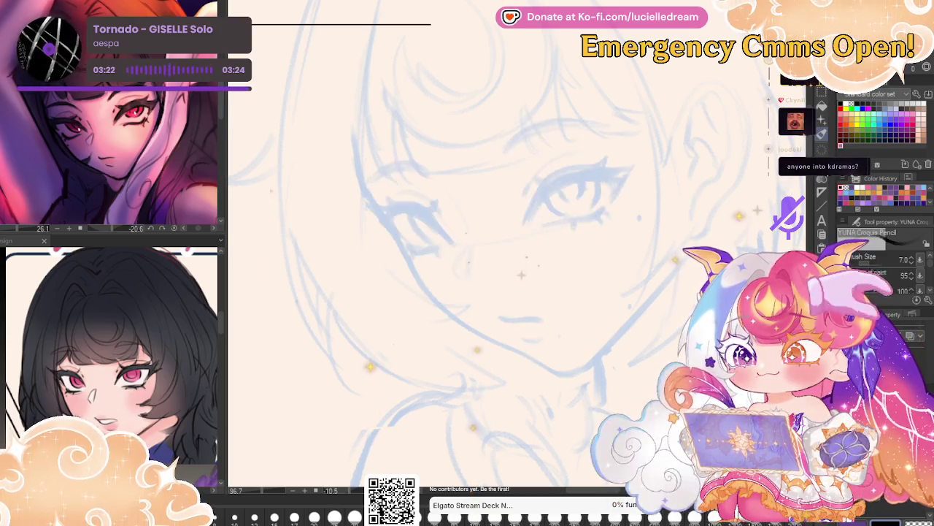
{"action": "key", "text": "ctrl+y"}
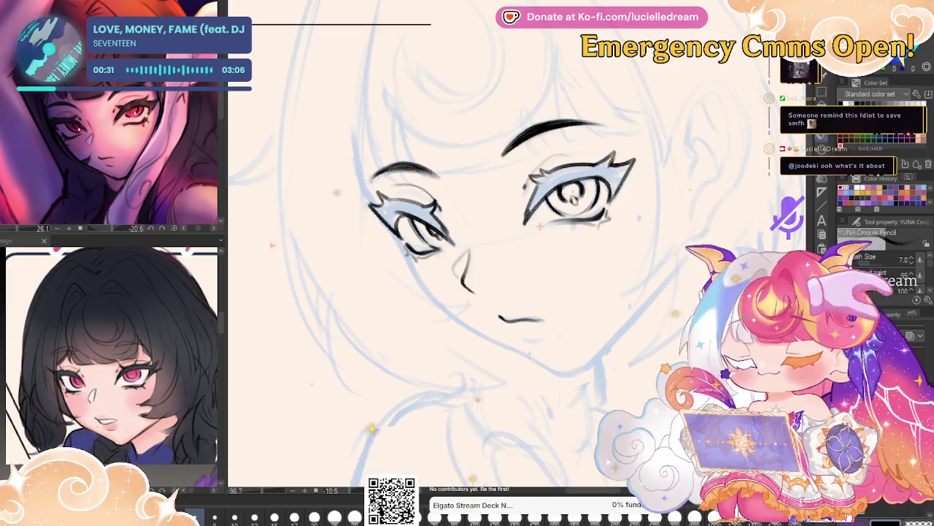
{"action": "scroll", "coordinate": [698, 135], "scroll_direction": "down", "scroll_amount": 5}
{"action": "key", "text": "h"}
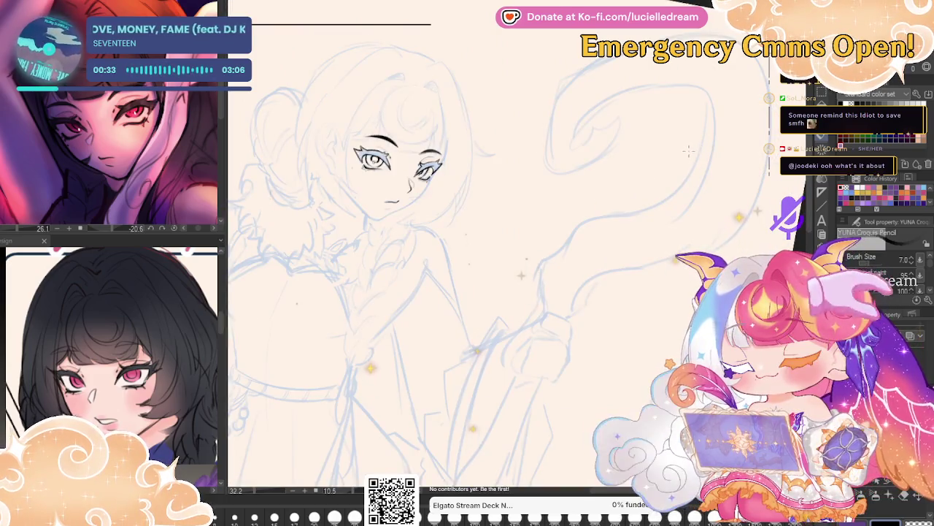
{"action": "key", "text": "h"}
{"action": "key", "text": "ctrl+z"}
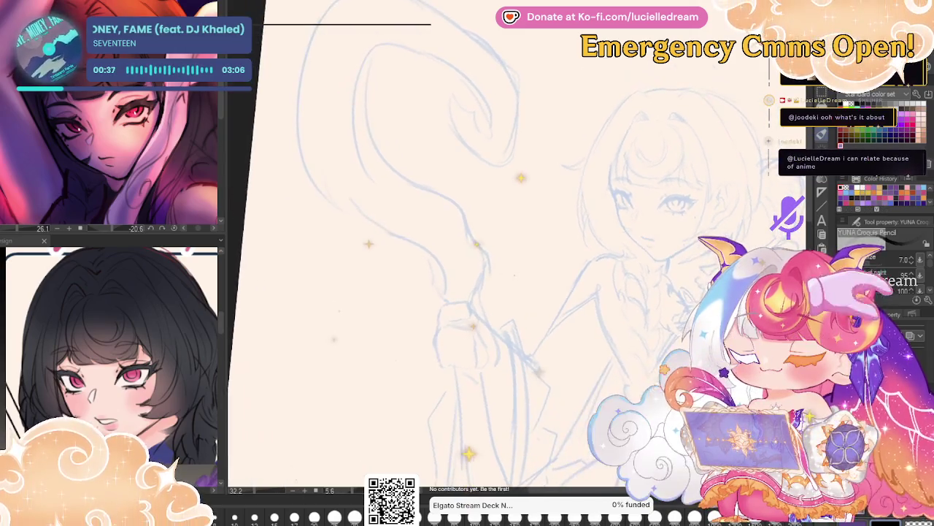
{"action": "left_click_drag", "start_coordinate": [555, 292], "coordinate": [482, 277]}
{"action": "key", "text": "h"}
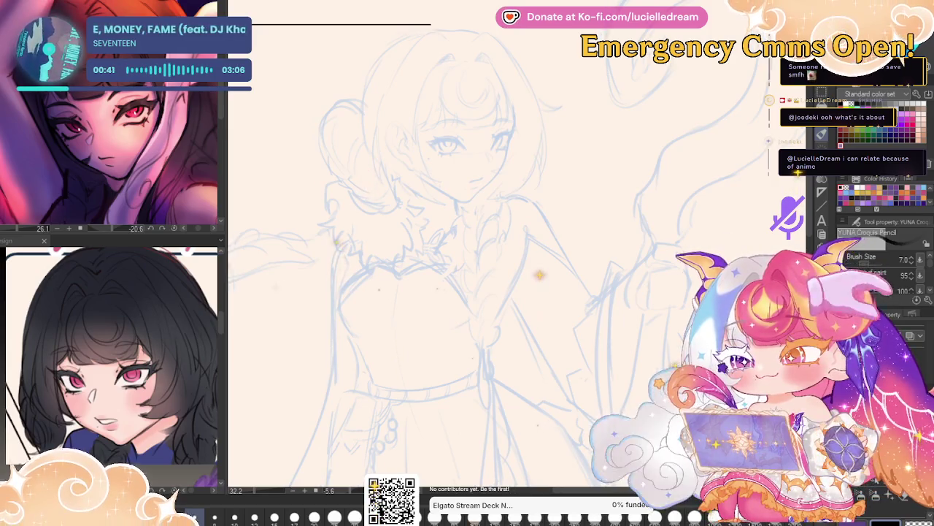
{"action": "left_click_drag", "start_coordinate": [438, 292], "coordinate": [496, 299]}
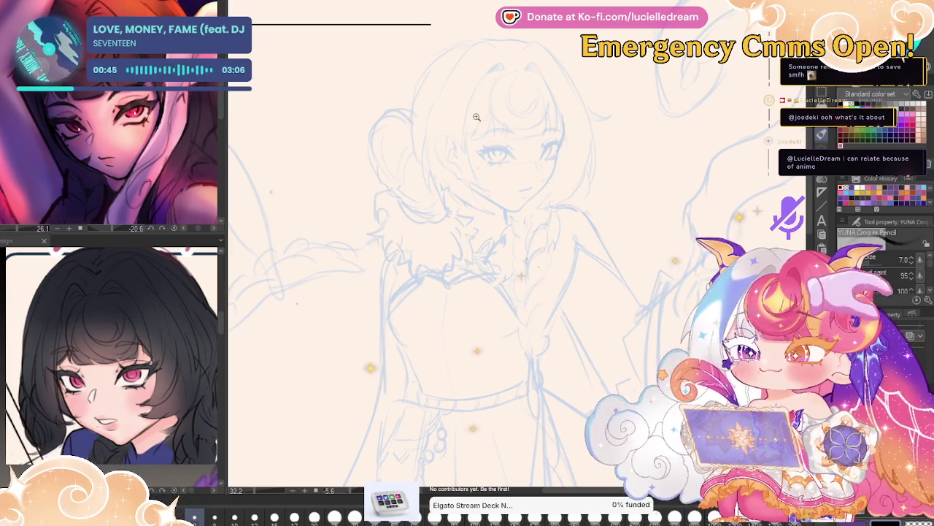
{"action": "scroll", "coordinate": [481, 117], "scroll_direction": "up", "scroll_amount": 3}
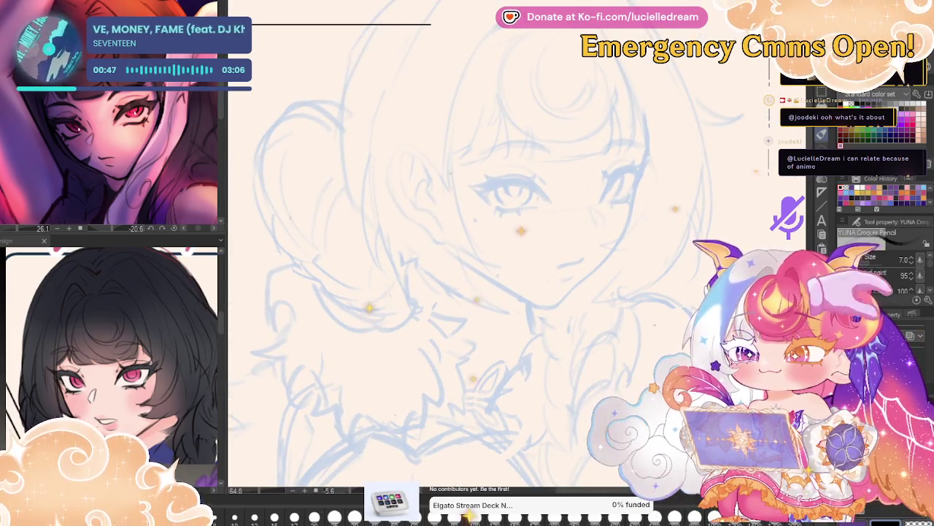
{"action": "key", "text": "ctrl+z"}
{"action": "key", "text": "ctrl+z"}
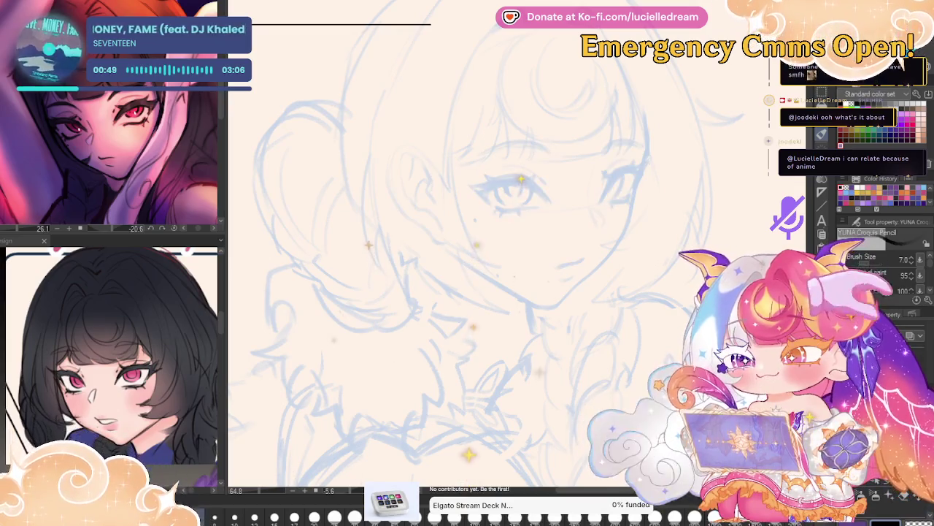
{"action": "key", "text": "ctrl+y"}
{"action": "key", "text": "ctrl+z"}
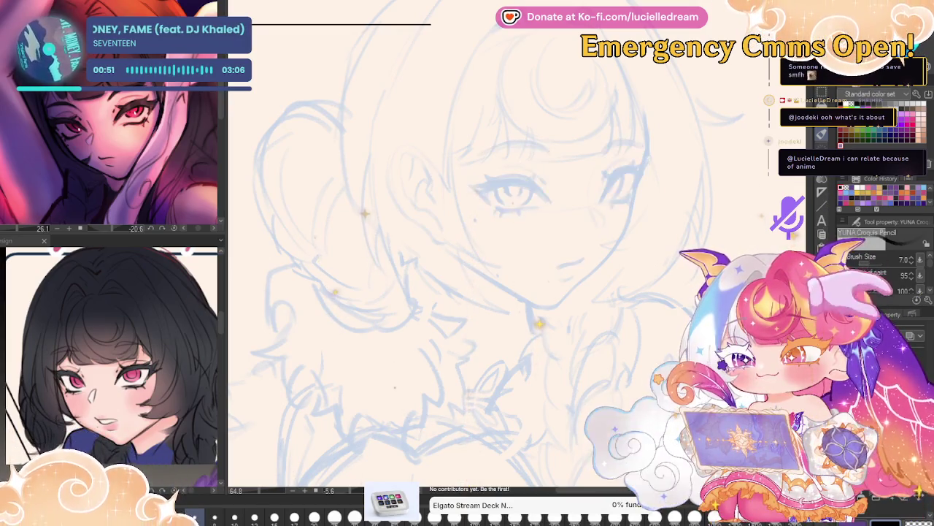
{"action": "key", "text": "ctrl+y"}
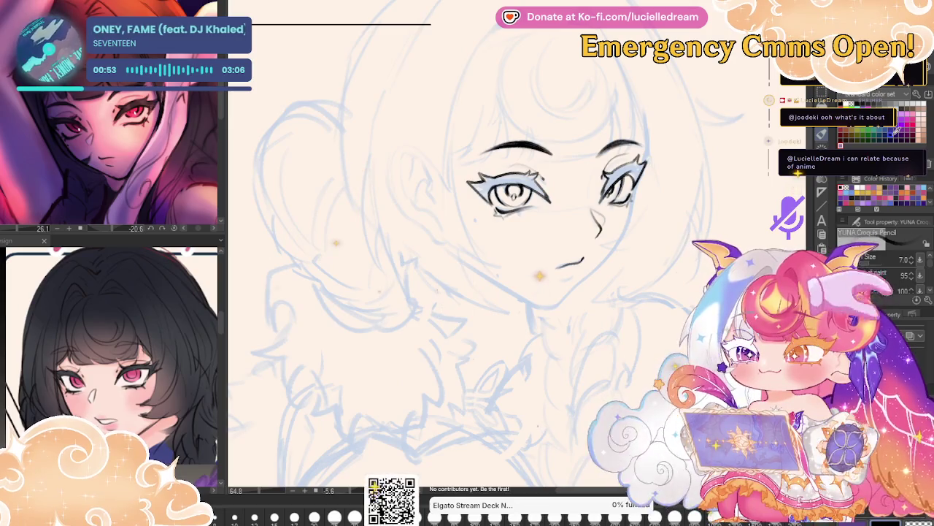
Erase both inked eyebrows and mirror the view to check the face.
{"action": "left_click_drag", "start_coordinate": [479, 148], "coordinate": [661, 138]}
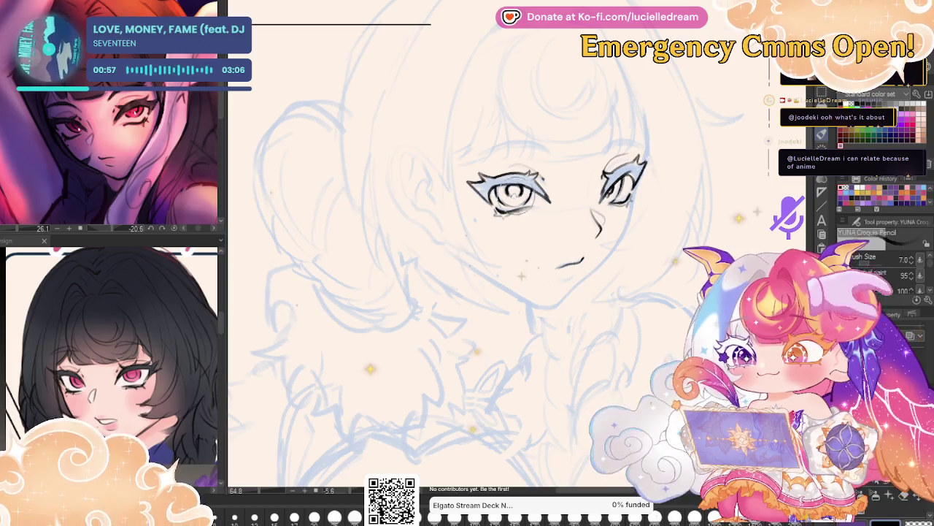
{"action": "key", "text": "h"}
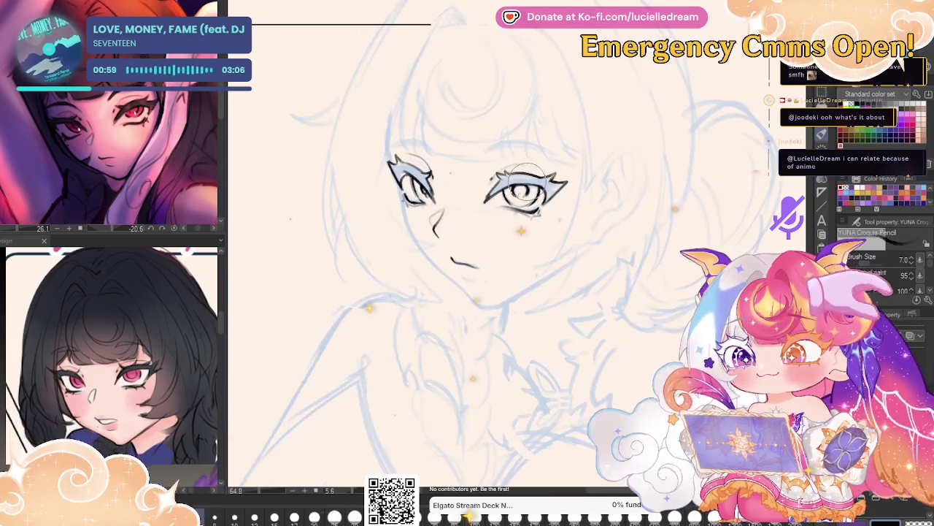
{"action": "left_click", "coordinate": [522, 190]}
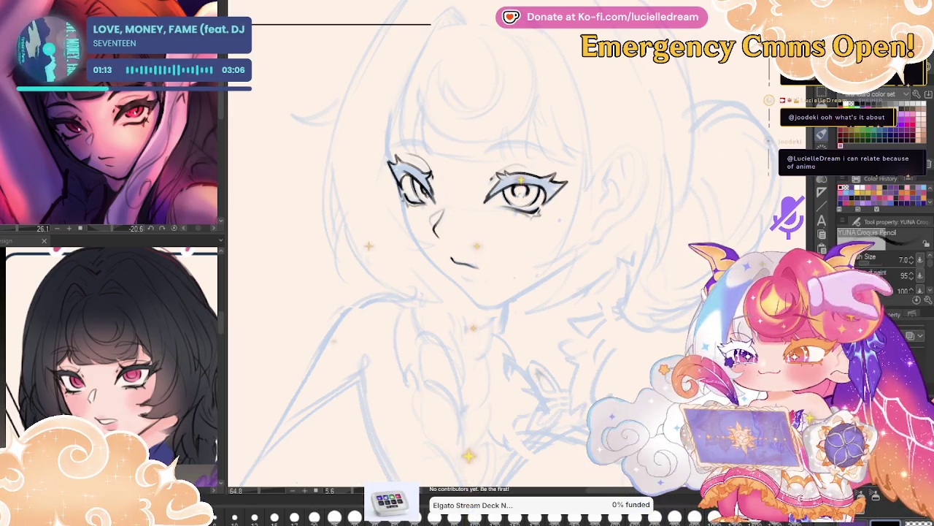
Ink the cheek and jaw contour toward the chin, testing eye alignment with an undone guide line.
{"action": "left_click_drag", "start_coordinate": [401, 192], "coordinate": [430, 257]}
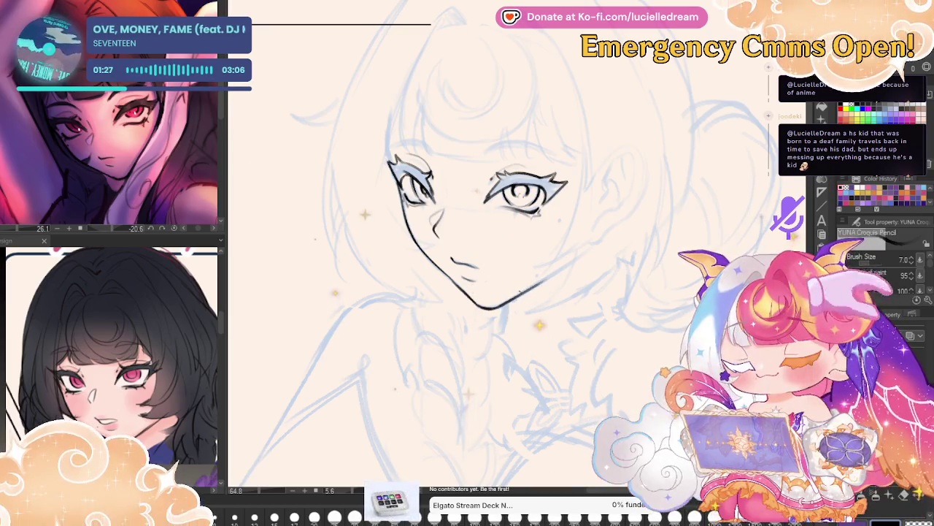
{"action": "key", "text": "h"}
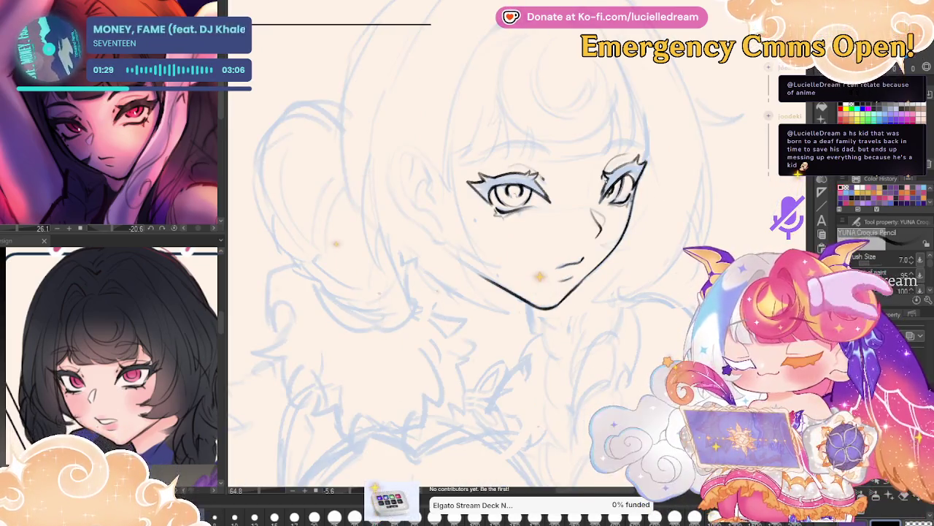
{"action": "left_click_drag", "start_coordinate": [511, 175], "coordinate": [677, 164]}
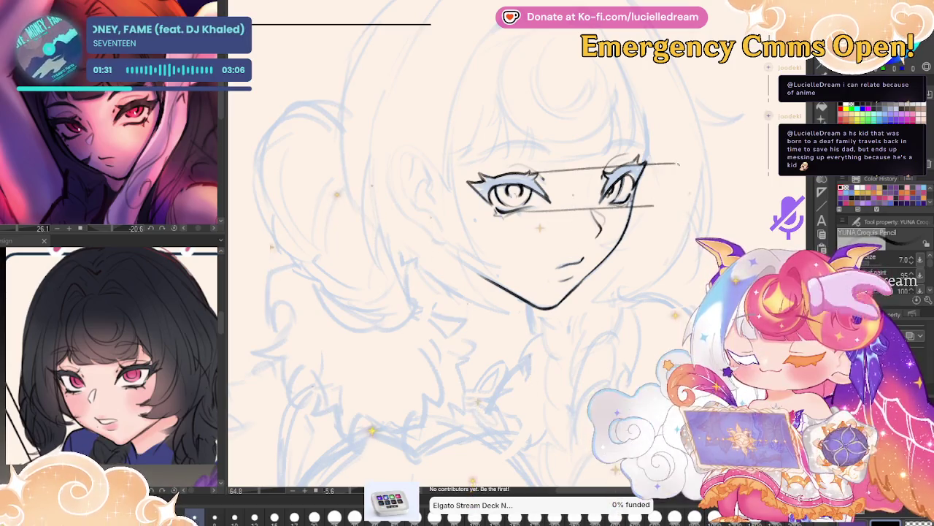
{"action": "key", "text": "ctrl+z"}
{"action": "key", "text": "ctrl+z"}
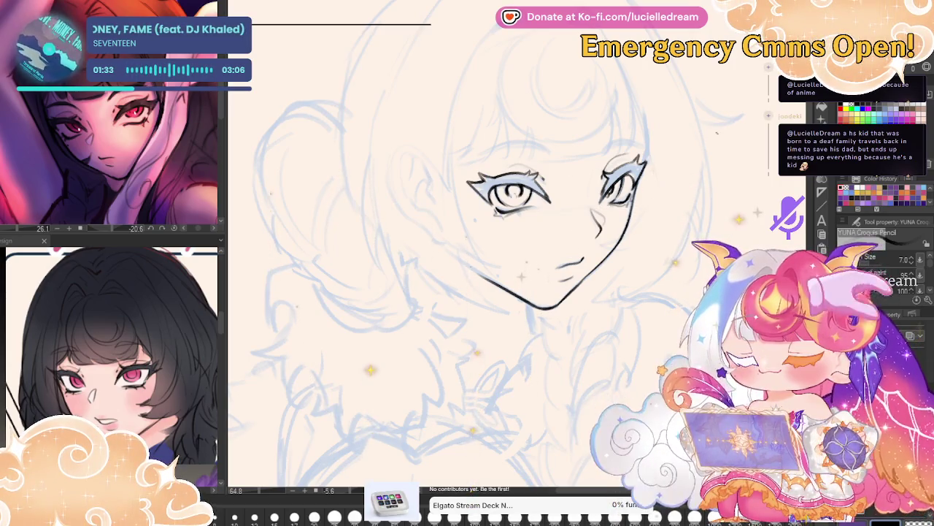
Lasso the misaligned left eye, rotate and slightly stretch it with Ctrl+T, then return to the pencil.
{"action": "key", "text": "m"}
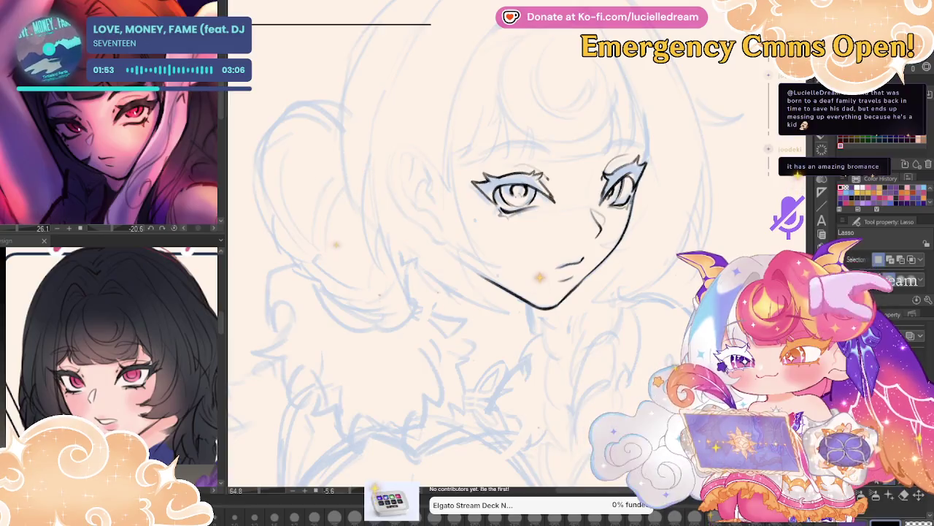
{"action": "key", "text": "Delete"}
{"action": "key", "text": "ctrl+z"}
{"action": "key", "text": "h"}
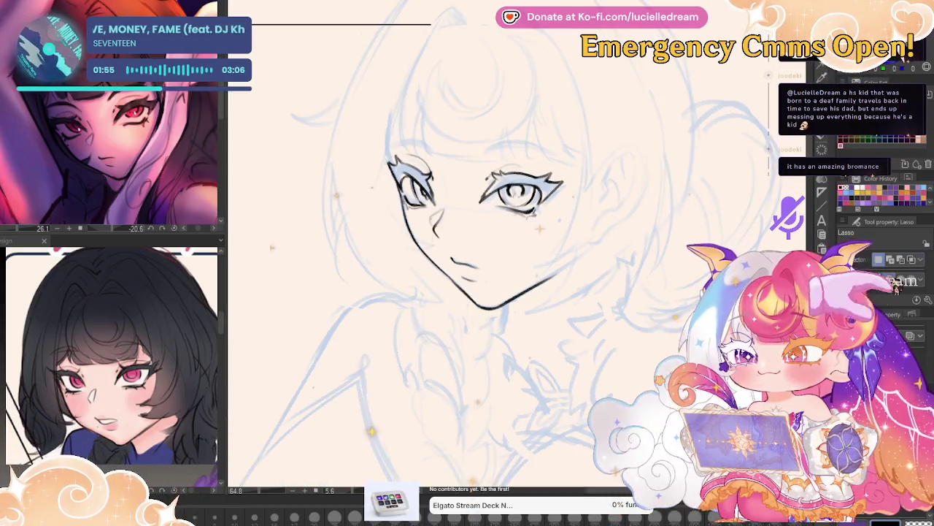
{"action": "left_click_drag", "start_coordinate": [526, 154], "coordinate": [515, 152]}
{"action": "key", "text": "ctrl+t"}
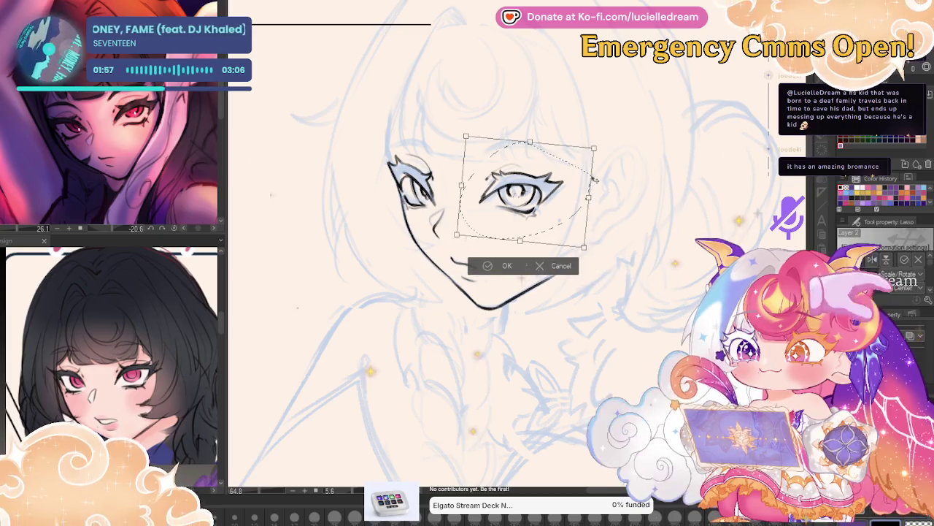
{"action": "left_click_drag", "start_coordinate": [590, 138], "coordinate": [596, 149]}
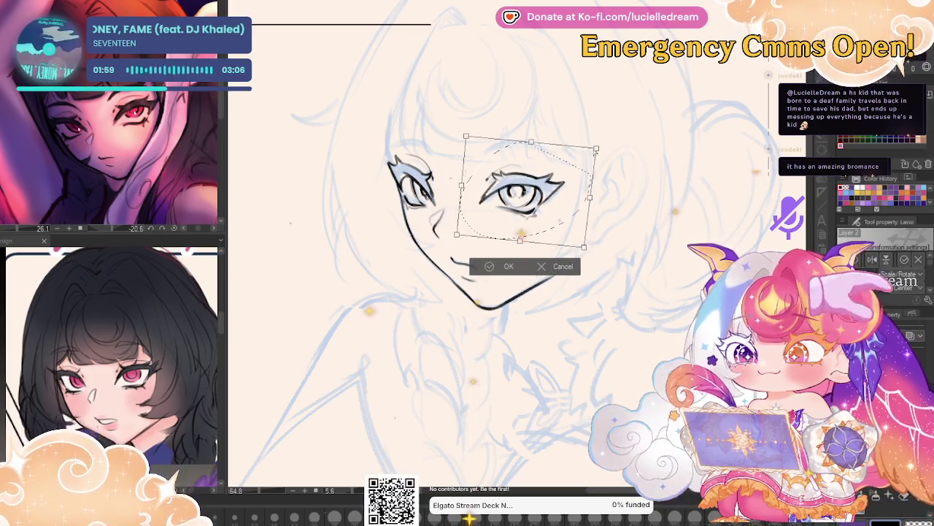
{"action": "left_click_drag", "start_coordinate": [594, 188], "coordinate": [592, 196]}
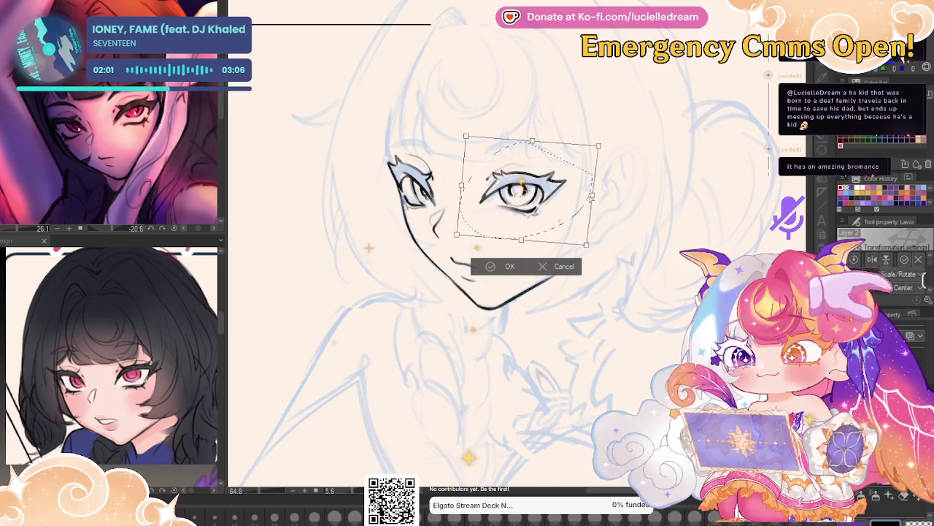
{"action": "left_click", "coordinate": [503, 271]}
{"action": "key", "text": "h"}
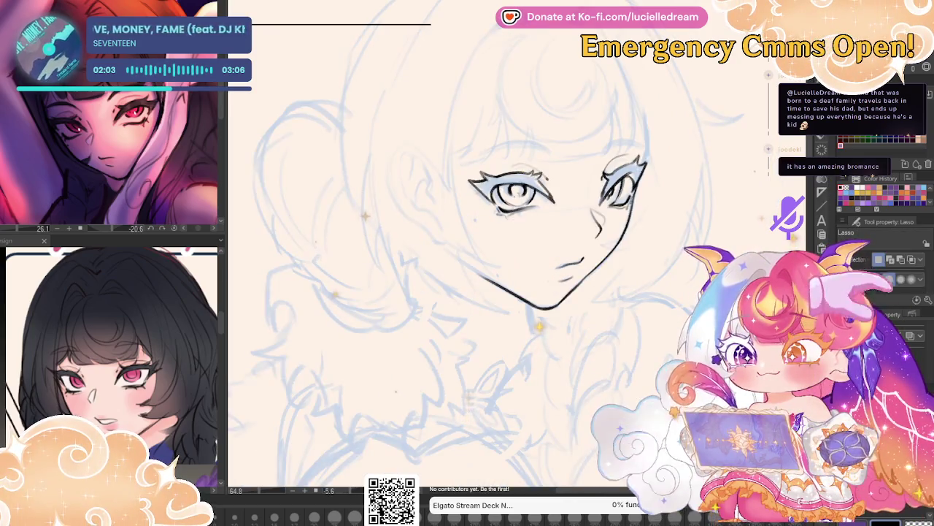
{"action": "key", "text": "p"}
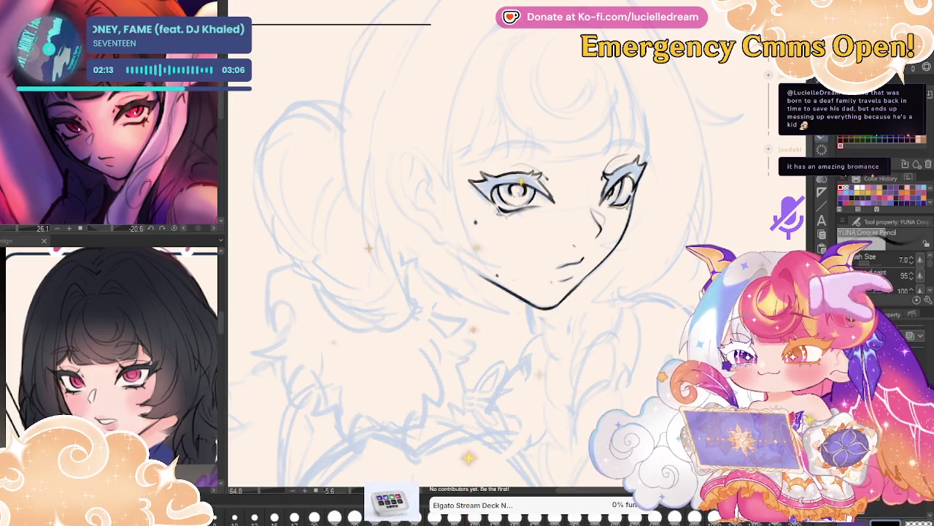
Ink a long stroke down the outer left edge of the hair from crown to cheek.
{"action": "key", "text": "h"}
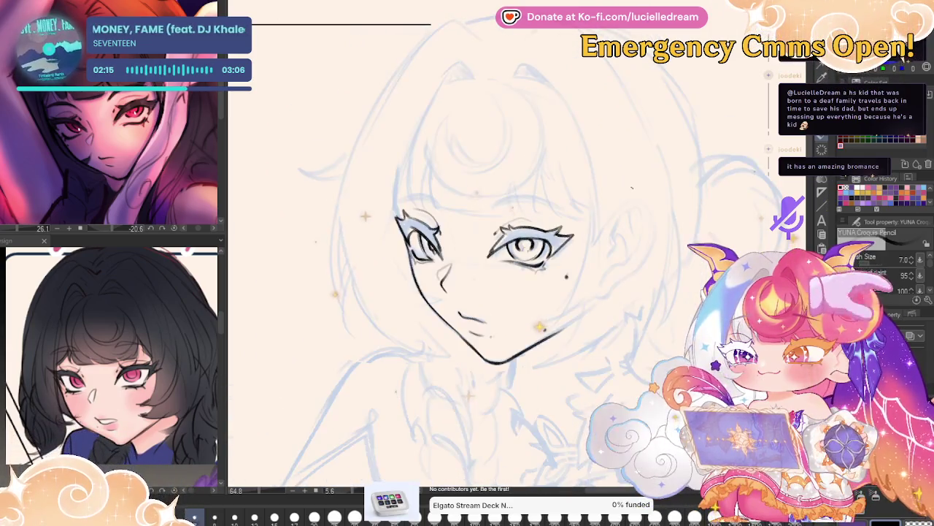
{"action": "left_click_drag", "start_coordinate": [522, 224], "coordinate": [537, 210]}
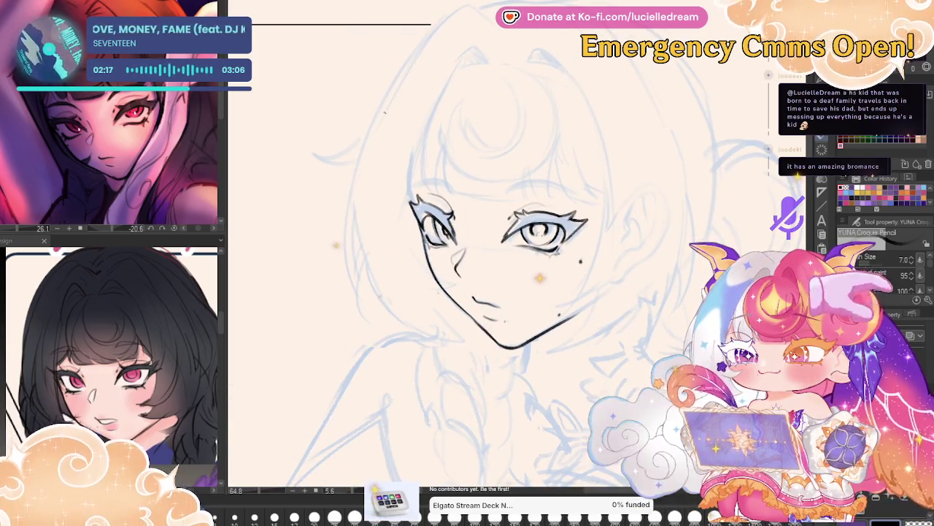
{"action": "left_click_drag", "start_coordinate": [385, 112], "coordinate": [367, 126]}
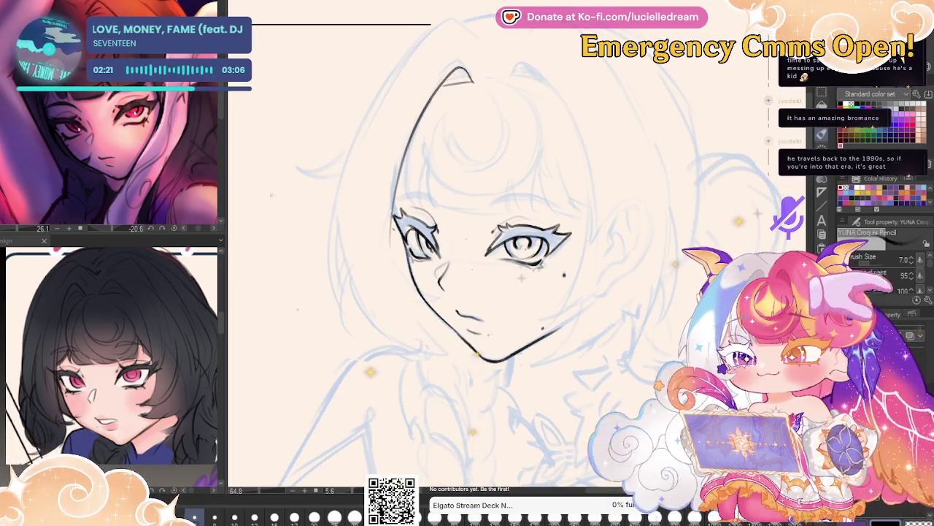
{"action": "left_click_drag", "start_coordinate": [395, 181], "coordinate": [387, 260]}
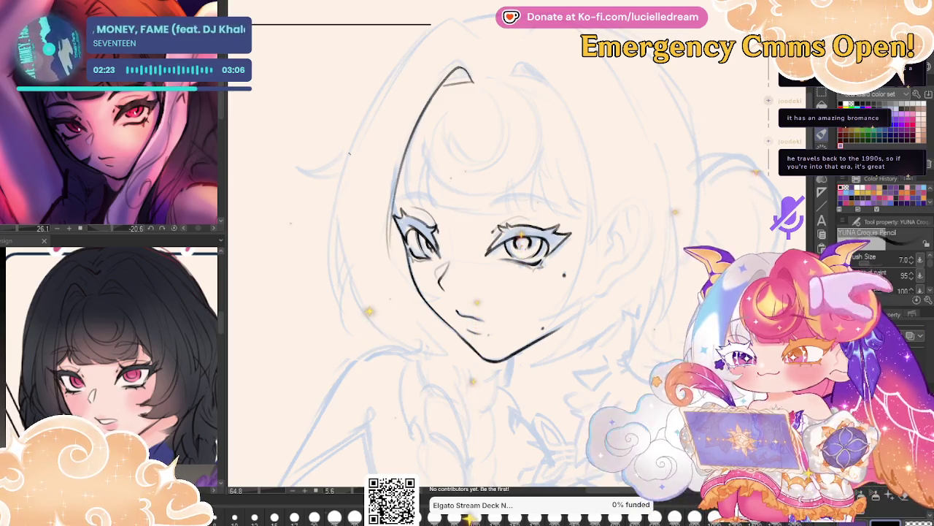
{"action": "left_click_drag", "start_coordinate": [351, 153], "coordinate": [341, 325]}
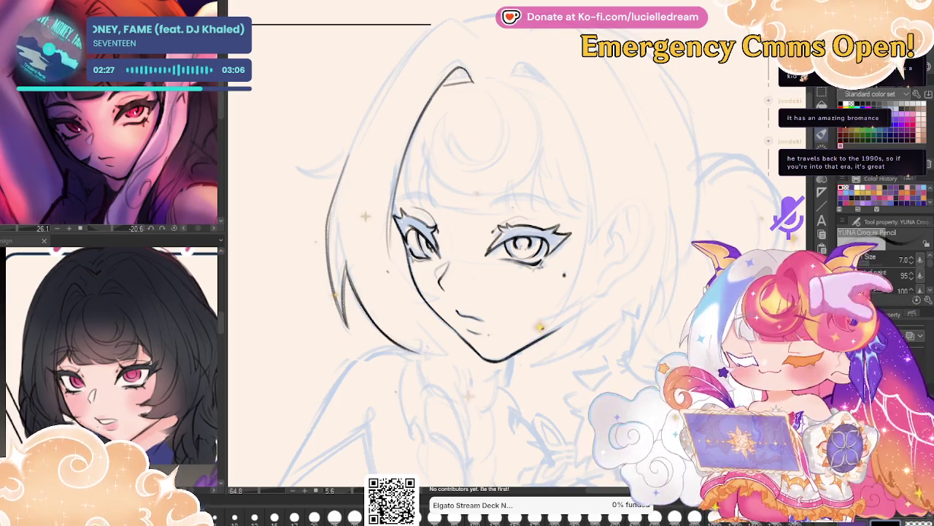
In mirrored view, ink the top hair strand and the hair line beside the face to the jaw.
{"action": "key", "text": "h"}
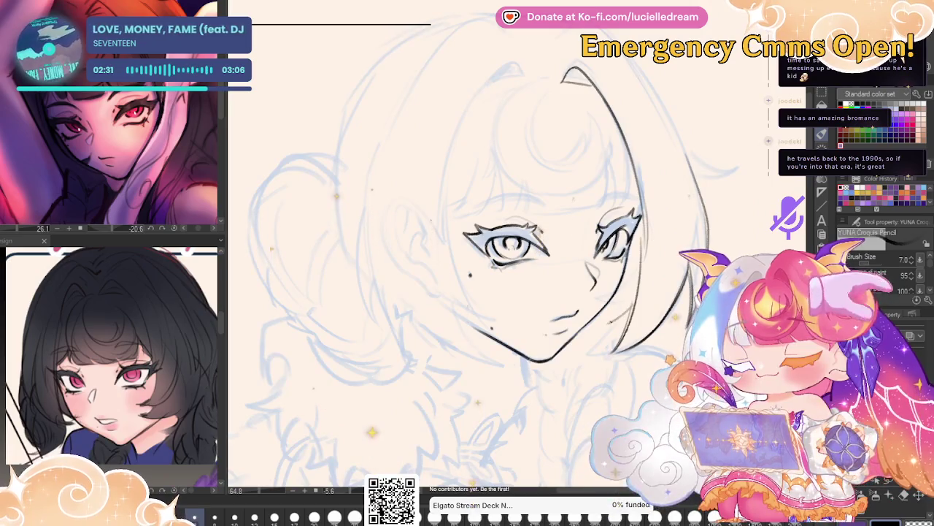
{"action": "left_click", "coordinate": [540, 287]}
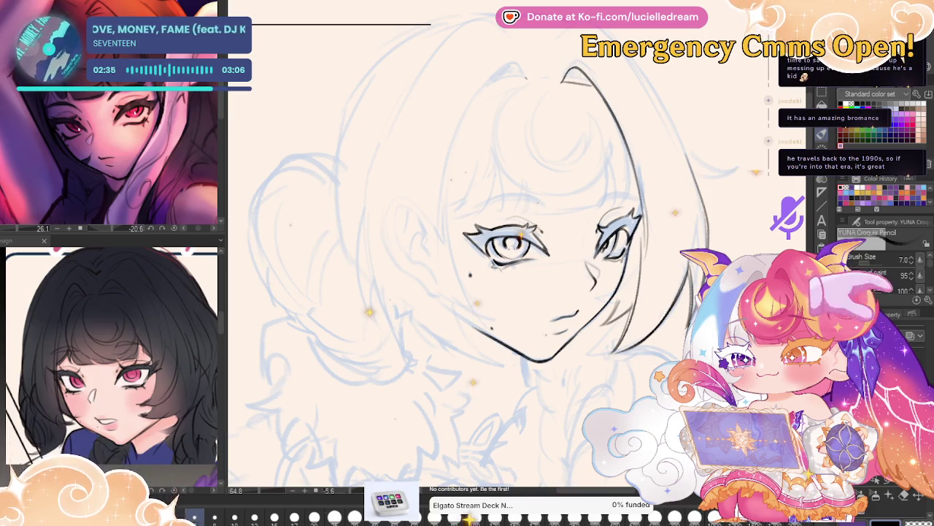
{"action": "left_click_drag", "start_coordinate": [525, 79], "coordinate": [447, 145]}
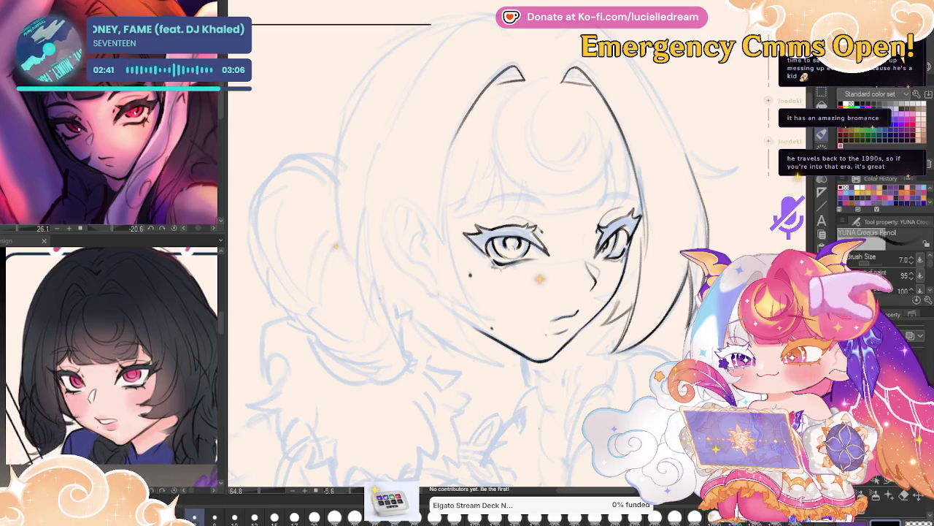
{"action": "left_click_drag", "start_coordinate": [455, 116], "coordinate": [445, 245]}
{"action": "left_click_drag", "start_coordinate": [446, 143], "coordinate": [450, 260]}
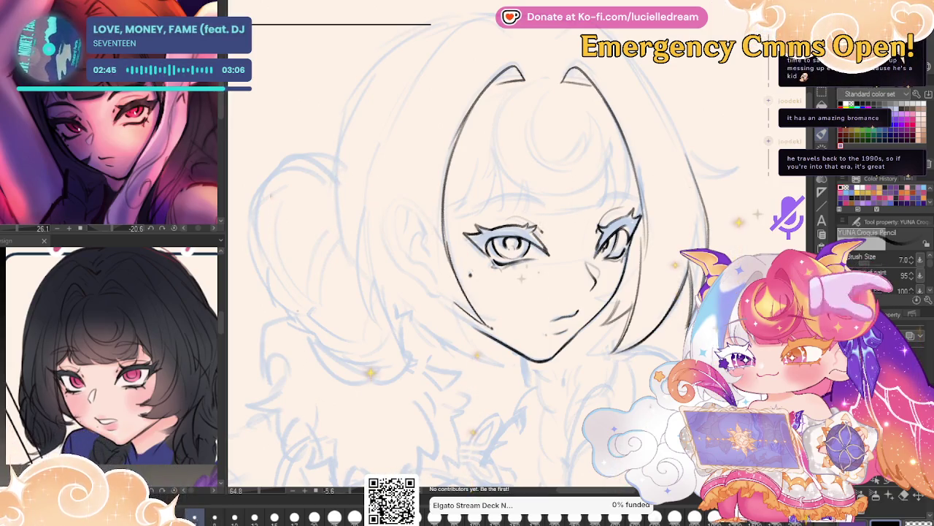
{"action": "left_click_drag", "start_coordinate": [457, 308], "coordinate": [500, 366]}
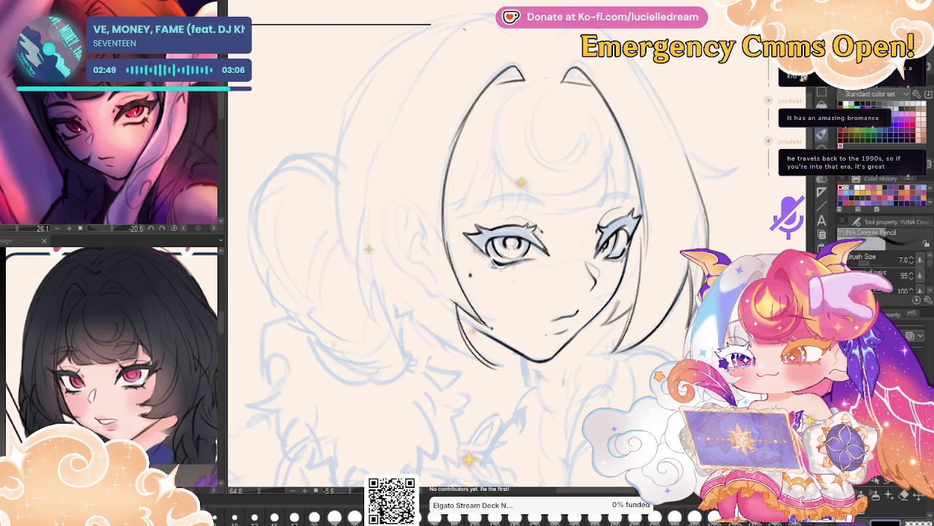
Ink the outer hair outline down the side, redrawing it after undoing strokes that ran to the chin.
{"action": "left_click_drag", "start_coordinate": [463, 29], "coordinate": [367, 153]}
{"action": "key", "text": "ctrl+z"}
{"action": "mouse_move", "coordinate": [476, 25]}
{"action": "left_mouse_down"}
{"action": "mouse_move", "coordinate": [362, 162]}
{"action": "mouse_move", "coordinate": [387, 314]}
{"action": "left_mouse_up"}
{"action": "left_click_drag", "start_coordinate": [363, 232], "coordinate": [471, 355]}
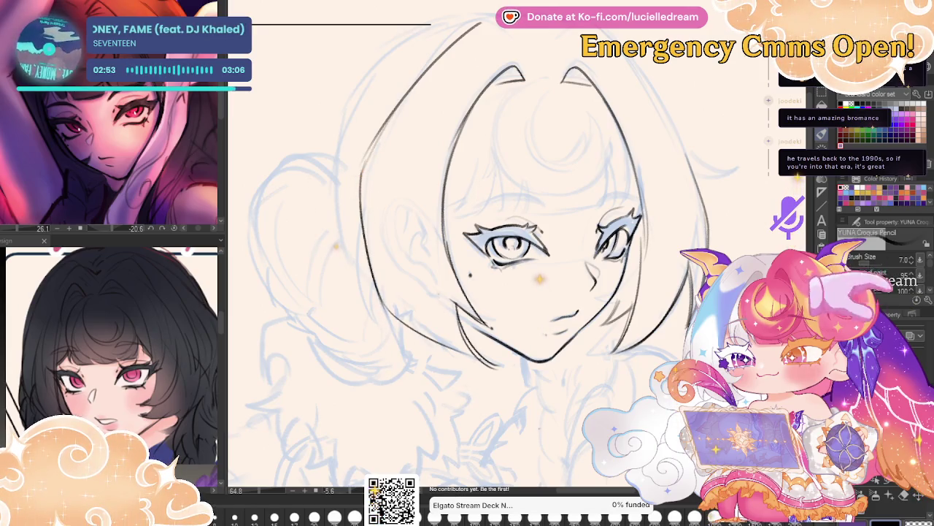
{"action": "key", "text": "ctrl+z"}
{"action": "key", "text": "ctrl+z"}
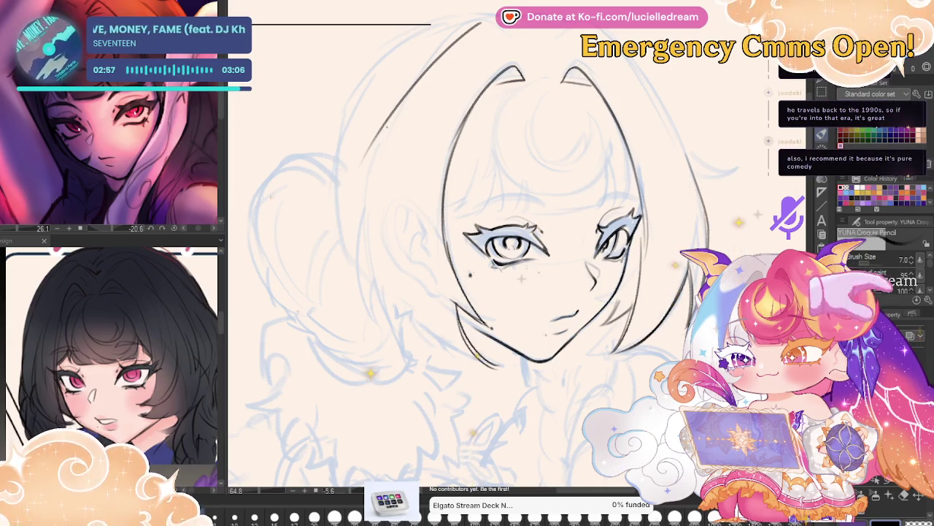
{"action": "left_click_drag", "start_coordinate": [361, 169], "coordinate": [381, 338]}
{"action": "left_click_drag", "start_coordinate": [365, 228], "coordinate": [413, 363]}
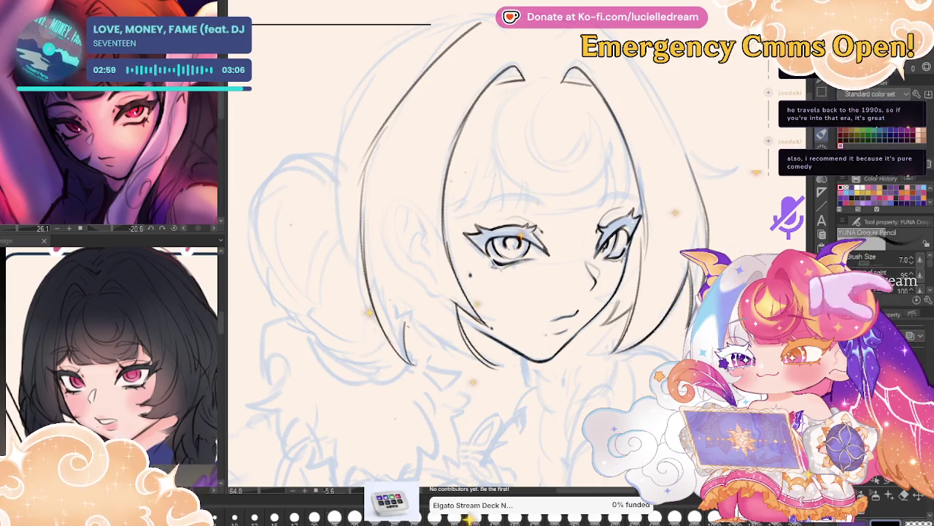
Flip the view back, undo the stray right-side hair strokes, and ink the ear outline.
{"action": "key", "text": "h"}
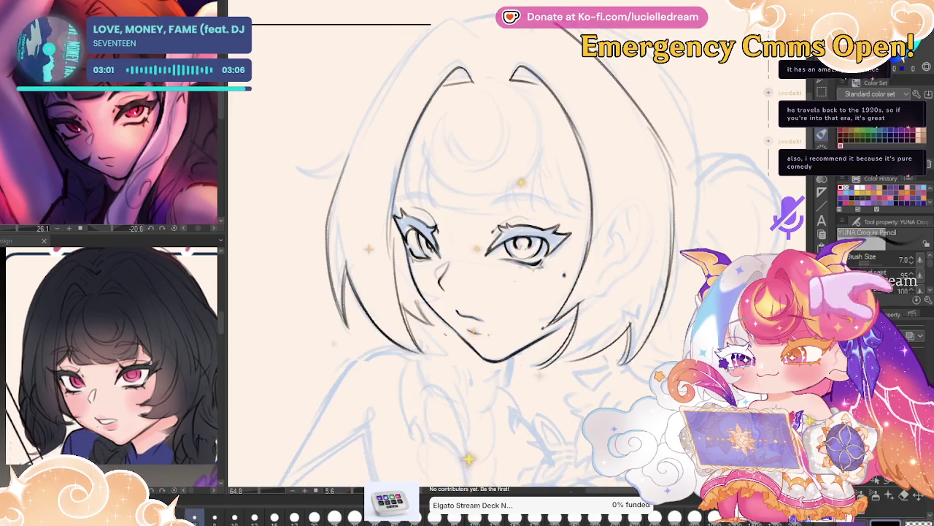
{"action": "key", "text": "ctrl+z"}
{"action": "key", "text": "ctrl+z"}
{"action": "key", "text": "ctrl+z"}
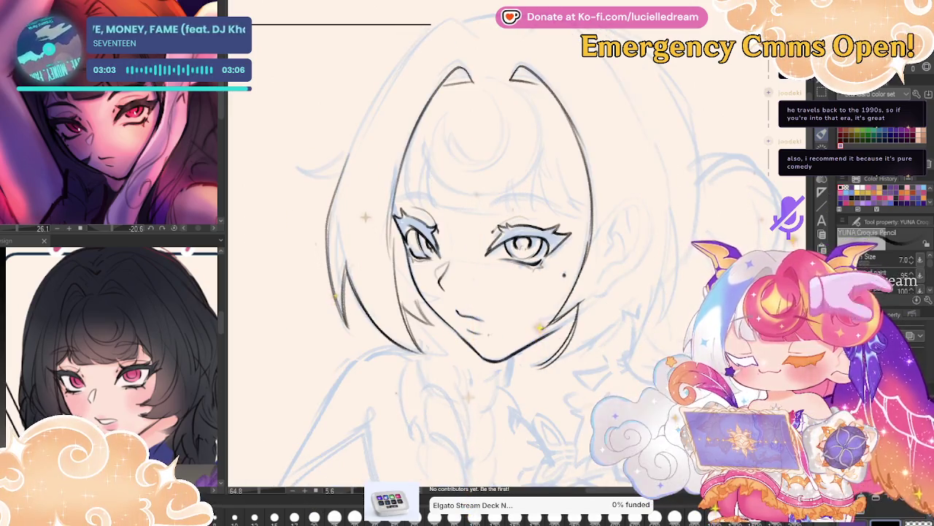
{"action": "left_click_drag", "start_coordinate": [719, 235], "coordinate": [689, 212]}
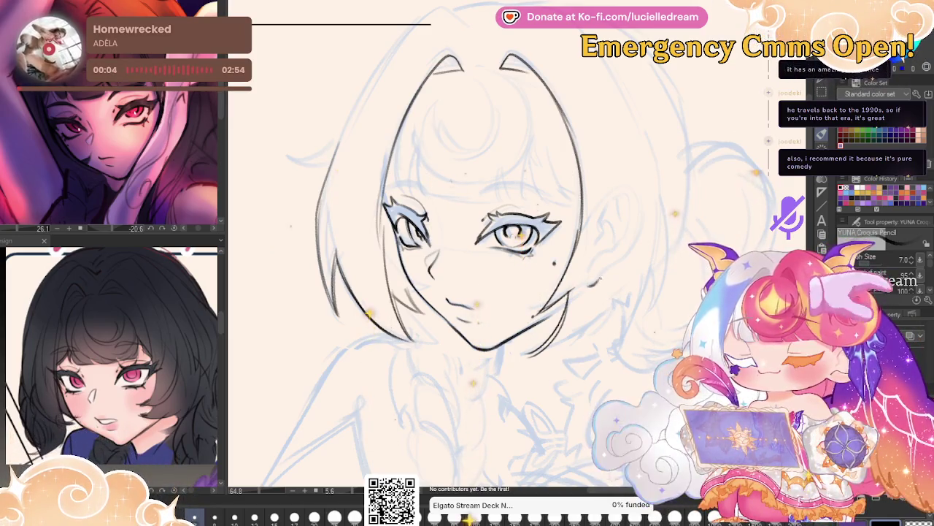
{"action": "left_click_drag", "start_coordinate": [592, 213], "coordinate": [593, 284]}
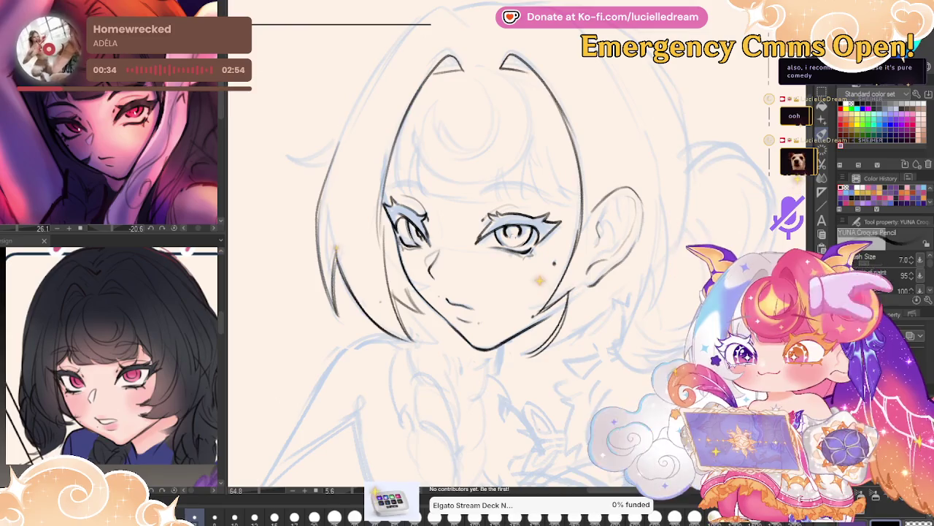
{"action": "left_click_drag", "start_coordinate": [690, 105], "coordinate": [657, 98]}
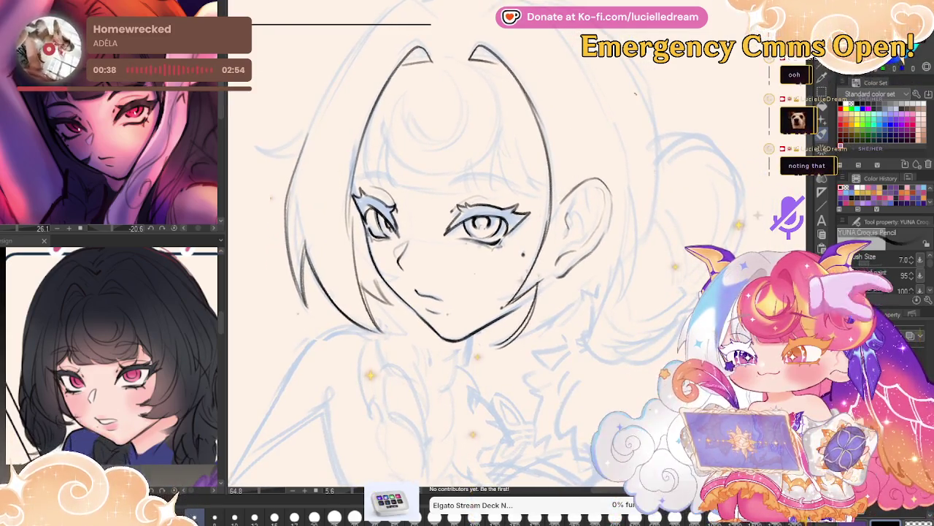
Zoom in, undo and redraw the left hair strand, then pan the view across the forehead.
{"action": "scroll", "coordinate": [197, 369], "scroll_direction": "up", "scroll_amount": 3}
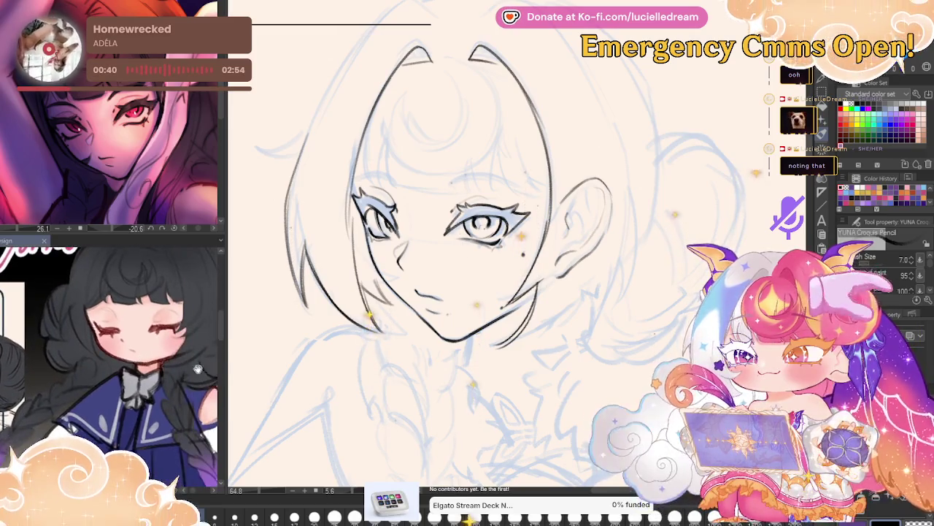
{"action": "scroll", "coordinate": [197, 369], "scroll_direction": "up", "scroll_amount": 1}
{"action": "scroll", "coordinate": [197, 368], "scroll_direction": "up", "scroll_amount": 1}
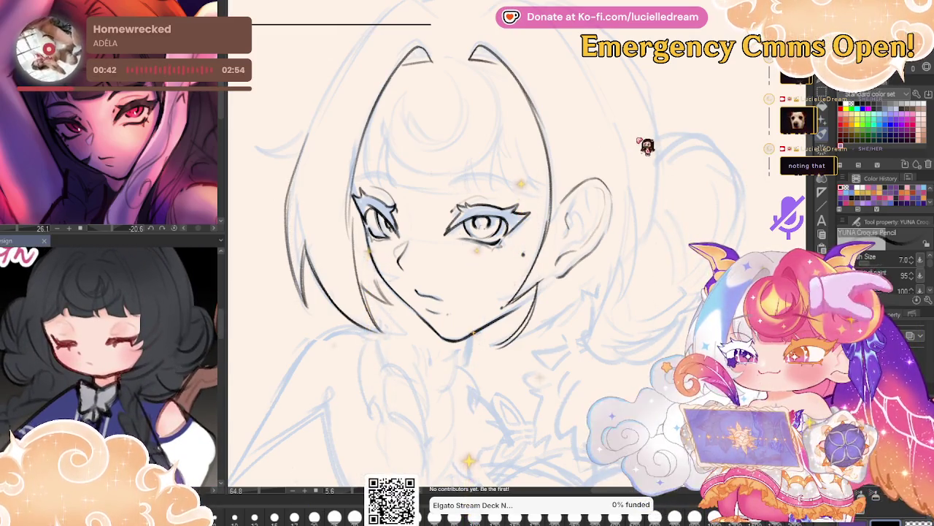
{"action": "key", "text": "ctrl+z"}
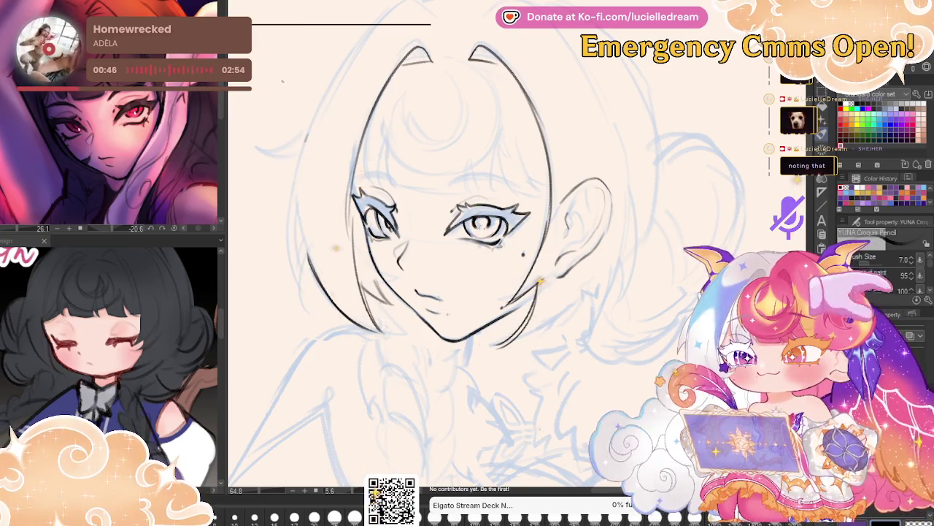
{"action": "left_click_drag", "start_coordinate": [305, 135], "coordinate": [285, 216]}
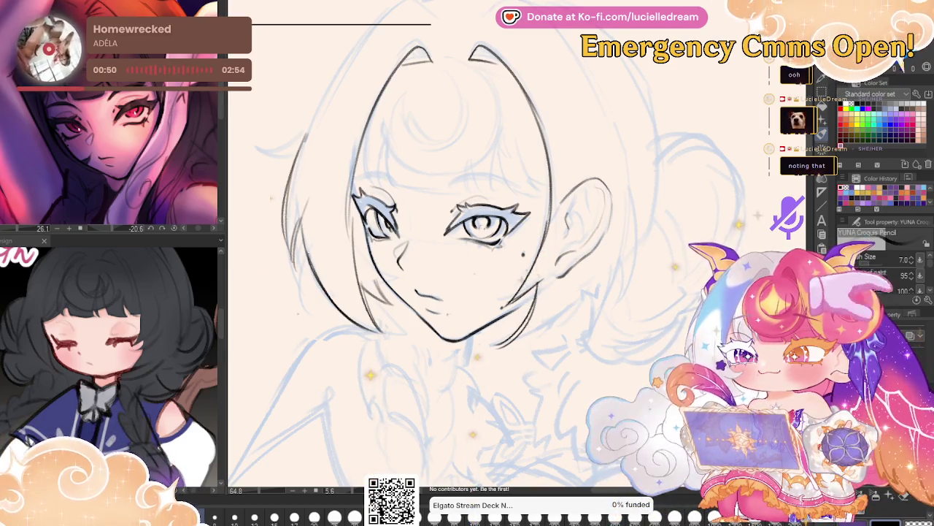
{"action": "left_click_drag", "start_coordinate": [671, 154], "coordinate": [625, 183]}
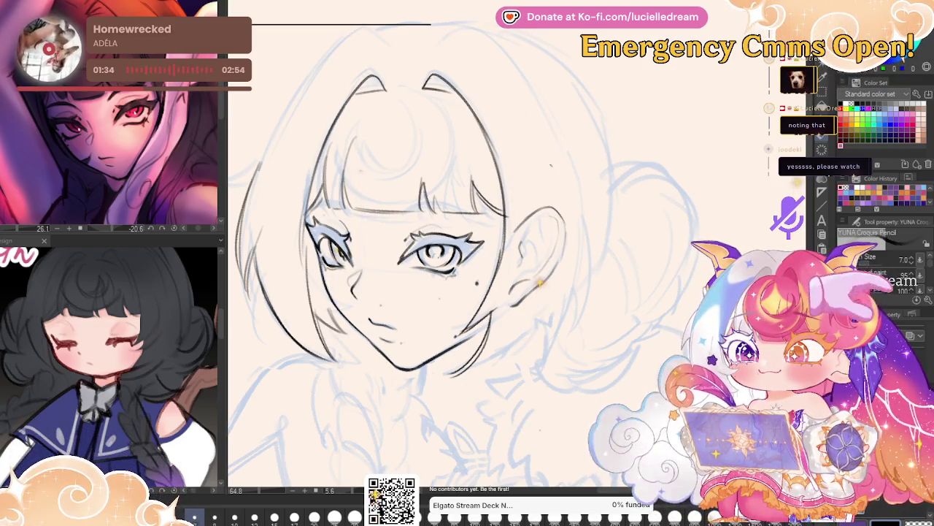
{"action": "left_click_drag", "start_coordinate": [438, 255], "coordinate": [643, 255]}
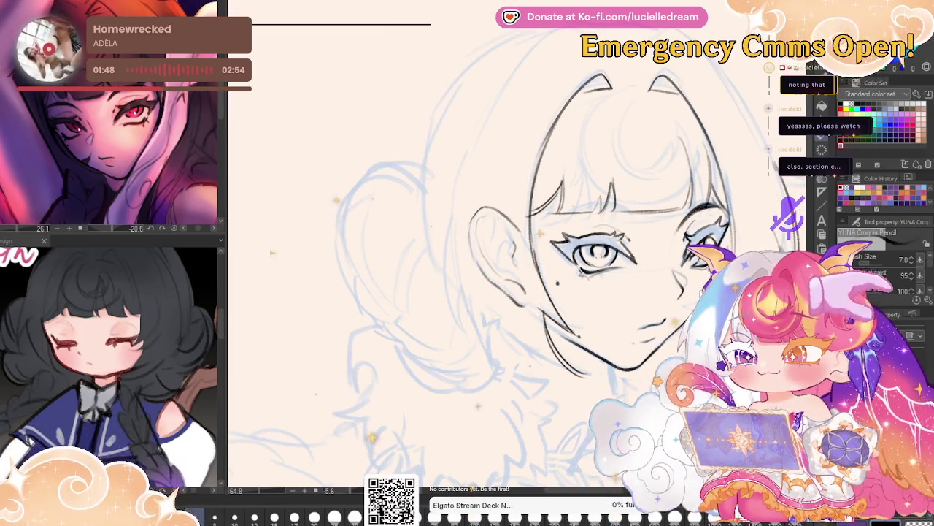
Ink the eyebrows and extra fringe strands over the eyes, mirroring the view repeatedly to check the face.
{"action": "key", "text": "h"}
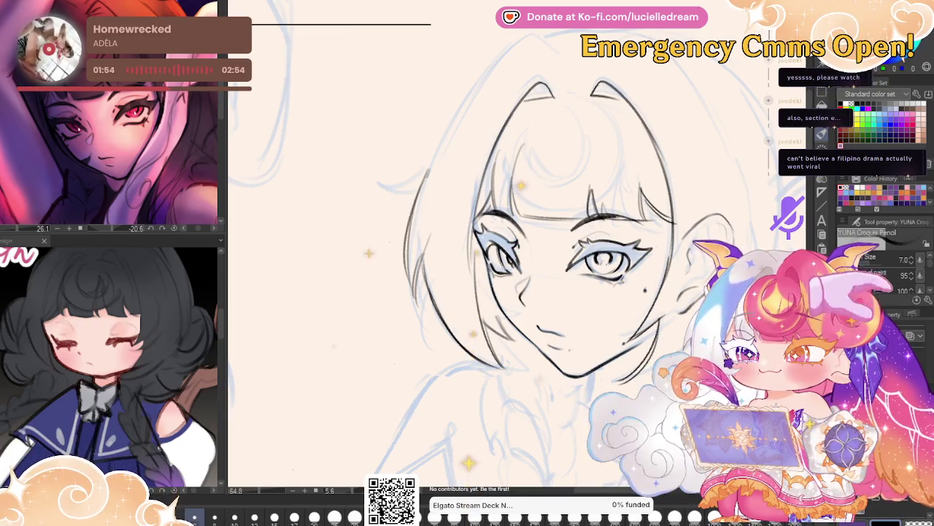
{"action": "key", "text": "h"}
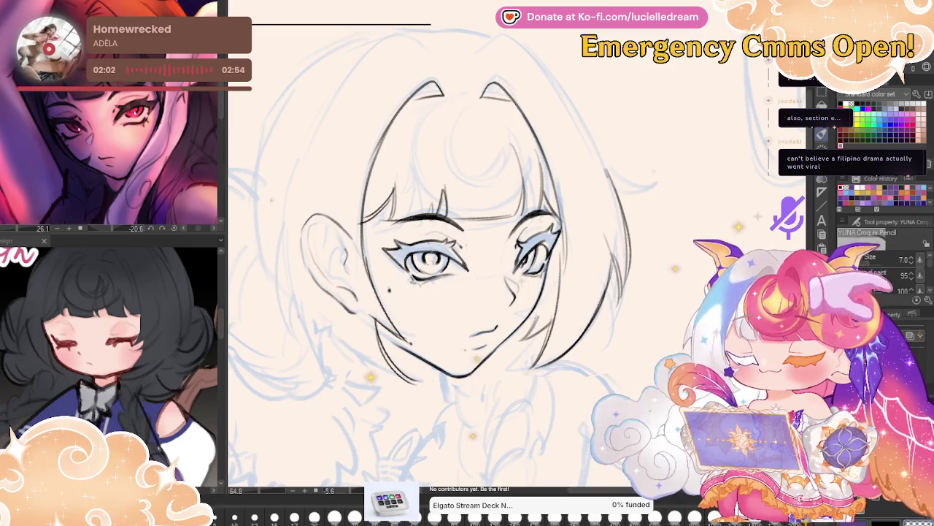
{"action": "key", "text": "h"}
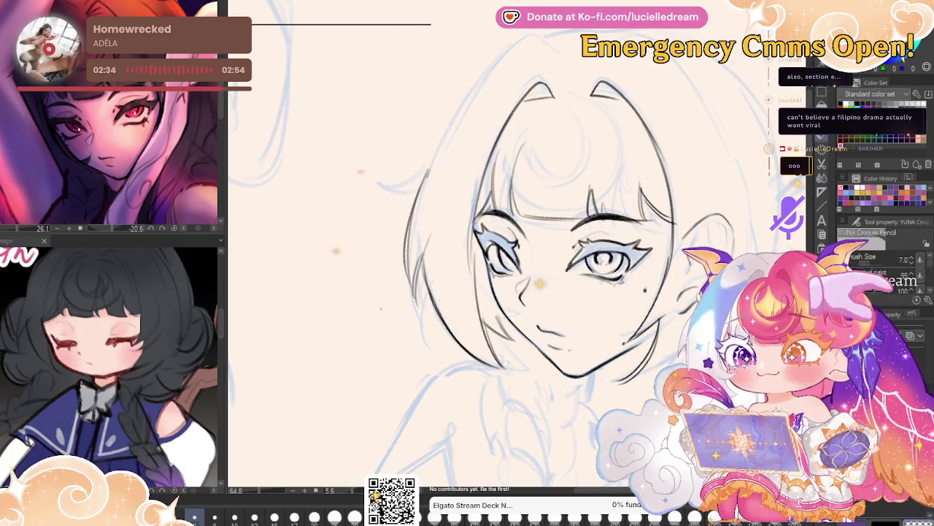
{"action": "key", "text": "h"}
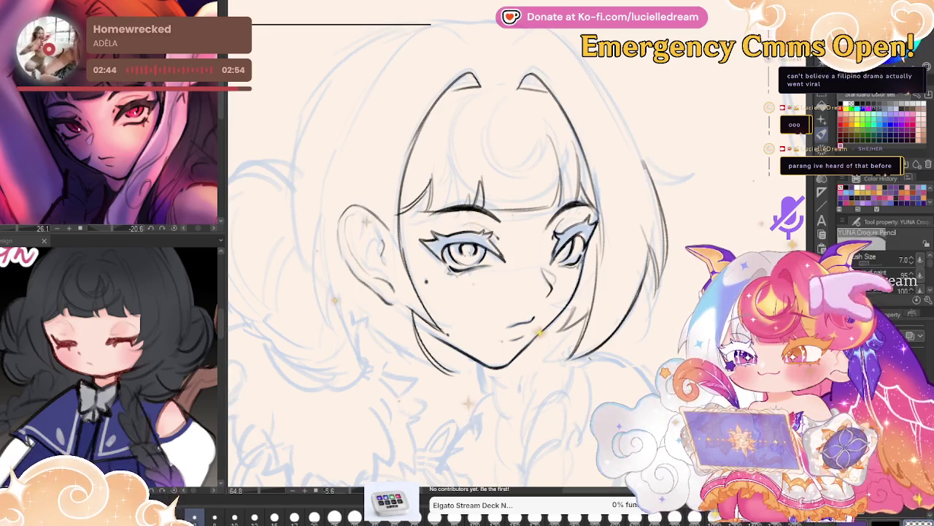
{"action": "key", "text": "h"}
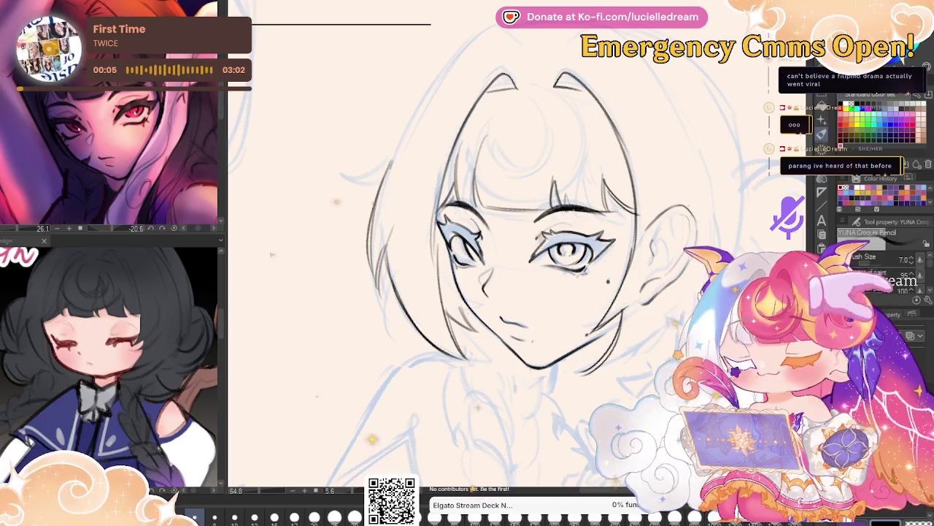
Mirror the face back and forth, then zoom out to show the whole figure sketch.
{"action": "key", "text": "h"}
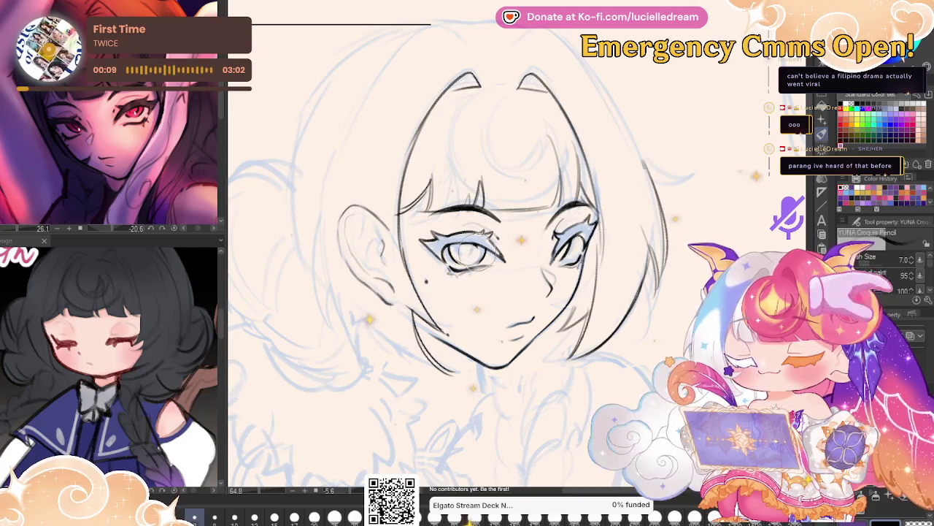
{"action": "key", "text": "h"}
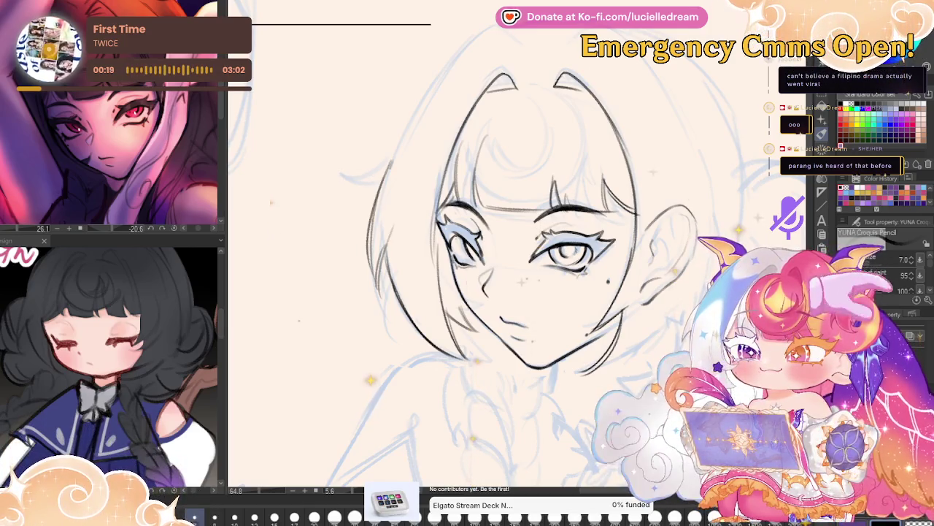
{"action": "key", "text": "h"}
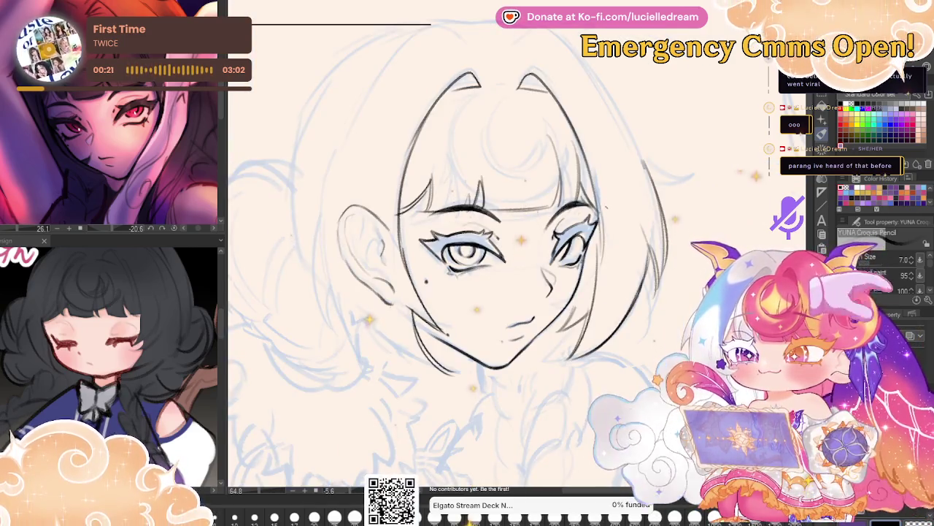
{"action": "key", "text": "h"}
{"action": "scroll", "coordinate": [635, 183], "scroll_direction": "down", "scroll_amount": 2}
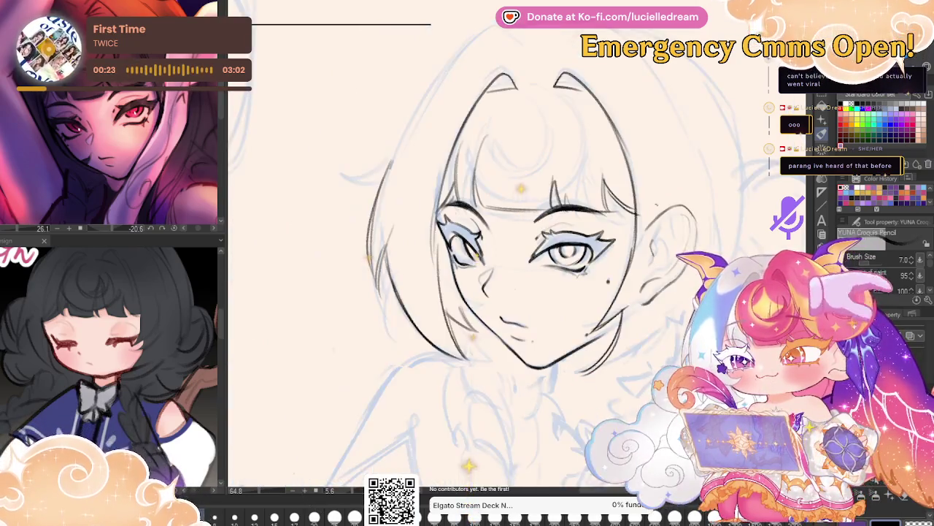
{"action": "scroll", "coordinate": [635, 183], "scroll_direction": "down", "scroll_amount": 3}
Tilt the canvas slightly and zoom in on the inked face.
{"action": "left_click_drag", "start_coordinate": [635, 183], "coordinate": [712, 202]}
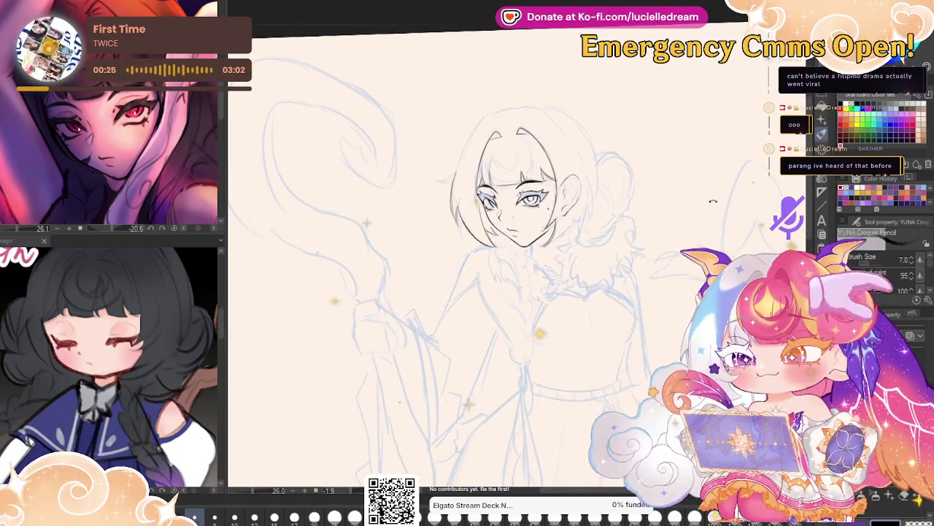
{"action": "left_click", "coordinate": [506, 153]}
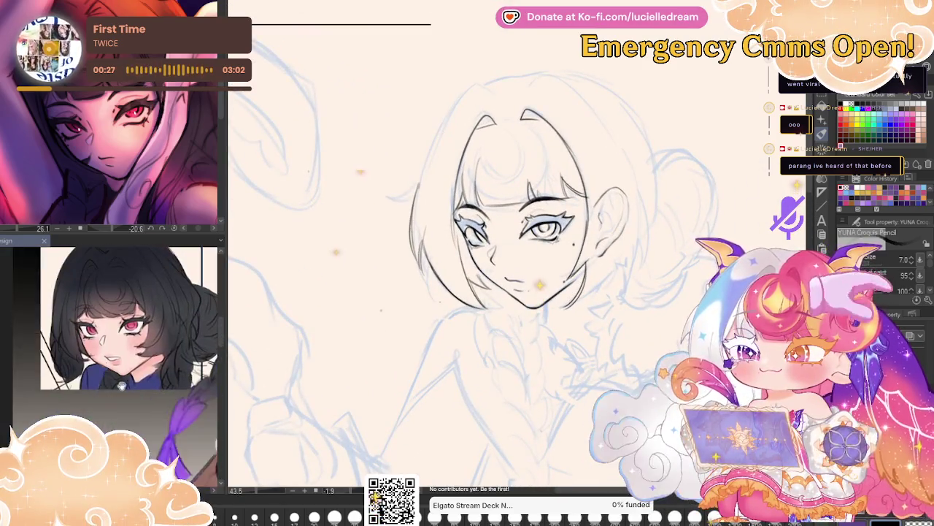
{"action": "scroll", "coordinate": [551, 210], "scroll_direction": "up", "scroll_amount": 1}
{"action": "scroll", "coordinate": [551, 209], "scroll_direction": "up", "scroll_amount": 1}
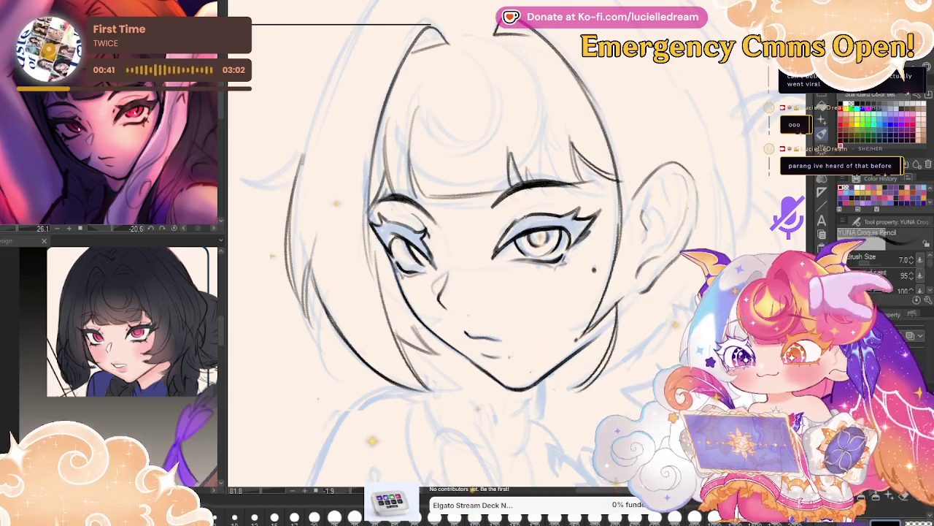
Compare the face in normal and mirrored views to check symmetry and proportions.
{"action": "key", "text": "h"}
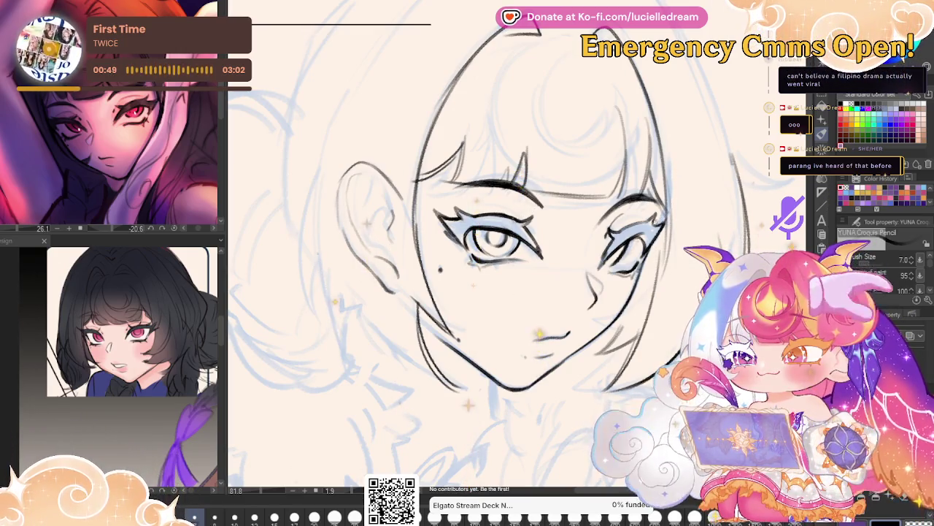
{"action": "key", "text": "h"}
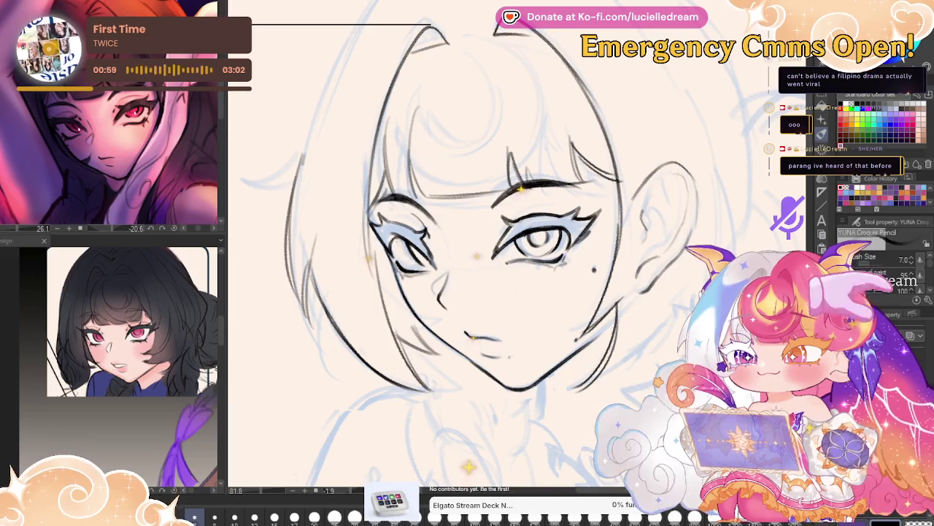
{"action": "key", "text": "h"}
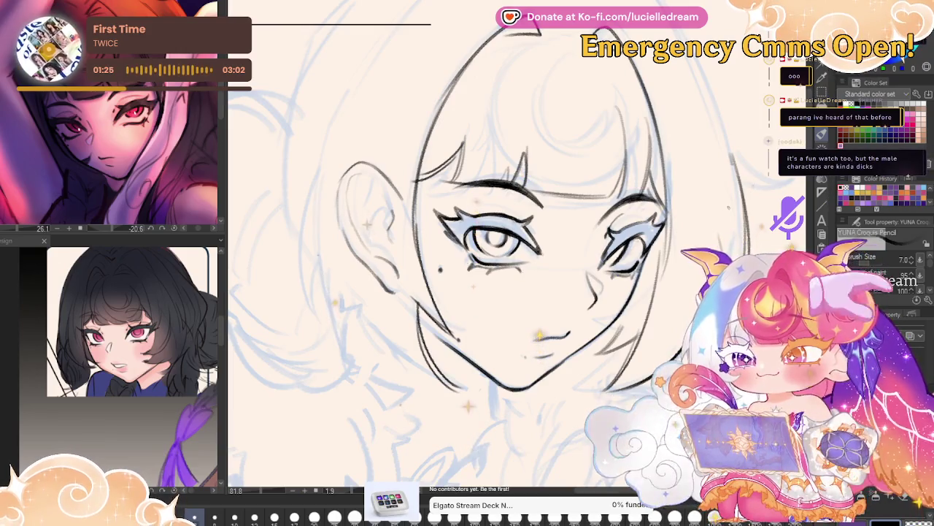
Restore the unmirrored view with the ear back on the right side.
{"action": "key", "text": "h"}
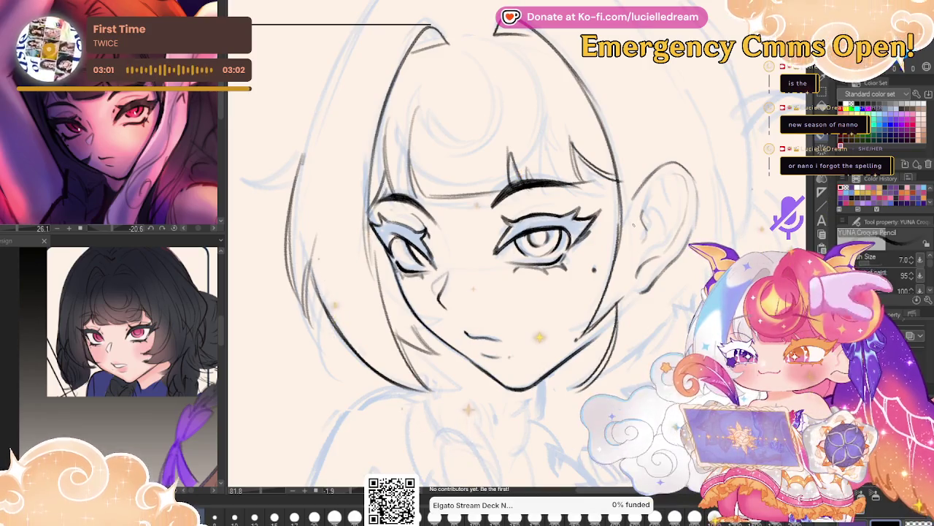
Check the mirrored full figure, then erase the eyebrow and fringe strokes above the eye.
{"action": "scroll", "coordinate": [511, 255], "scroll_direction": "down", "scroll_amount": 5}
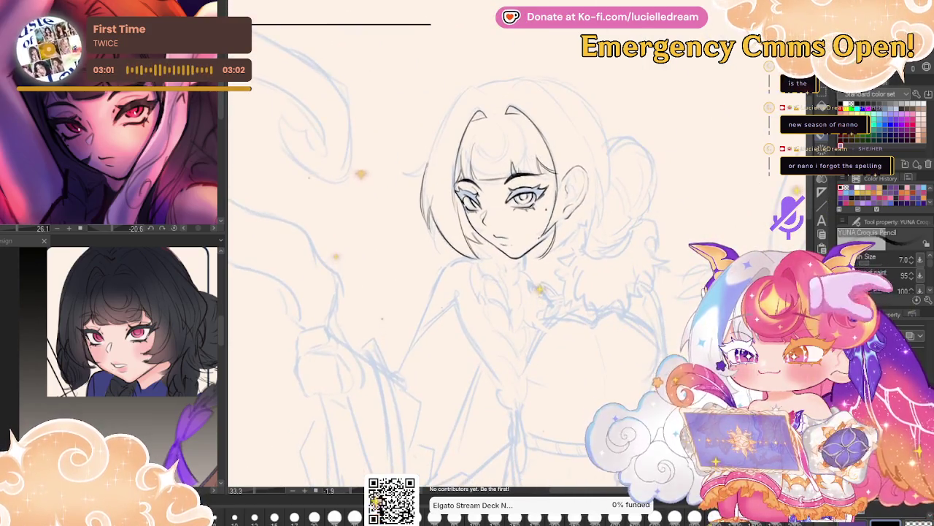
{"action": "key", "text": "h"}
{"action": "key", "text": "h"}
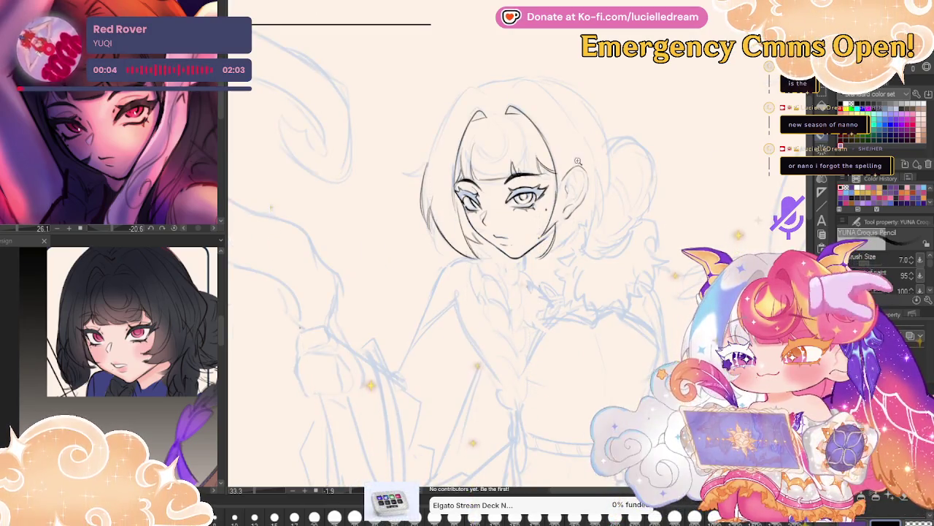
{"action": "scroll", "coordinate": [387, 195], "scroll_direction": "up", "scroll_amount": 3}
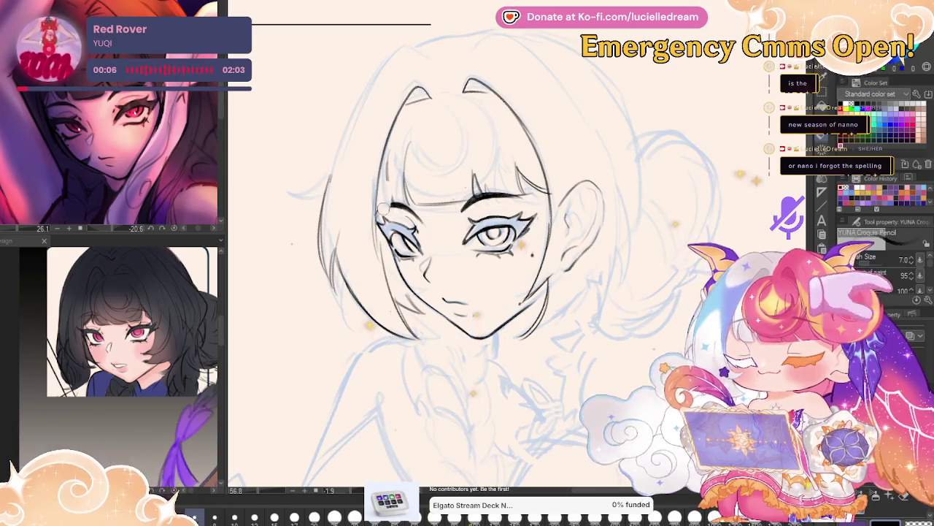
{"action": "left_click_drag", "start_coordinate": [452, 214], "coordinate": [537, 182]}
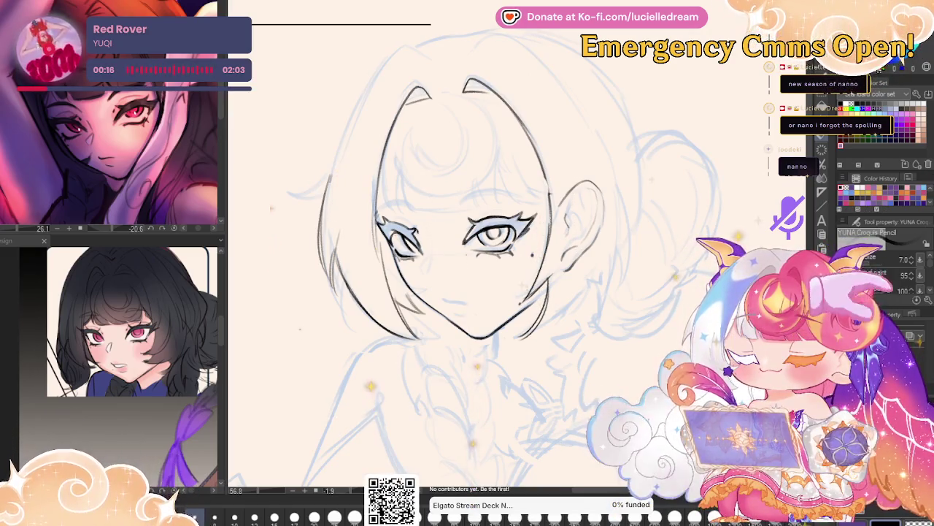
Lasso the ear and transform it to a slightly new size and position beside the jaw.
{"action": "key", "text": "m"}
{"action": "mouse_move", "coordinate": [577, 177]}
{"action": "left_mouse_down"}
{"action": "mouse_move", "coordinate": [644, 200]}
{"action": "mouse_move", "coordinate": [641, 179]}
{"action": "mouse_move", "coordinate": [627, 209]}
{"action": "left_mouse_up"}
{"action": "key", "text": "ctrl+t"}
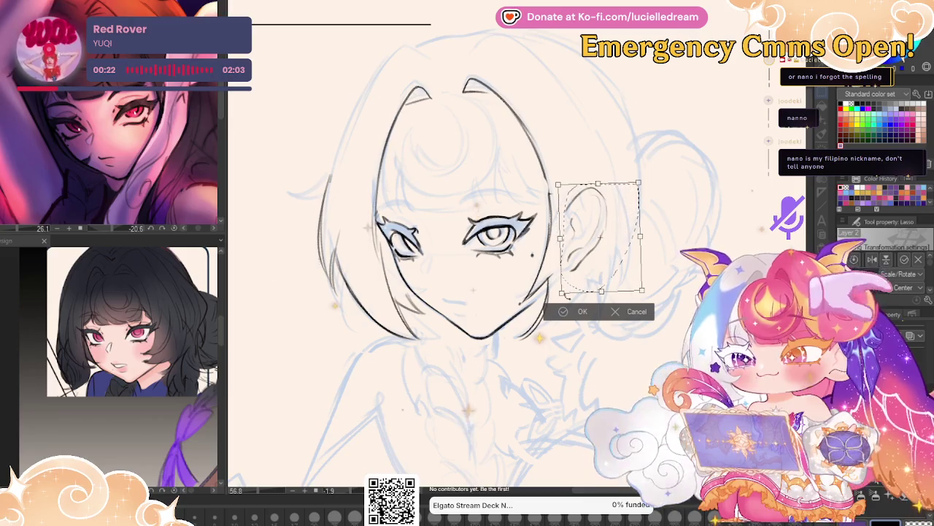
{"action": "key", "text": "Return"}
{"action": "key", "text": "ctrl+d"}
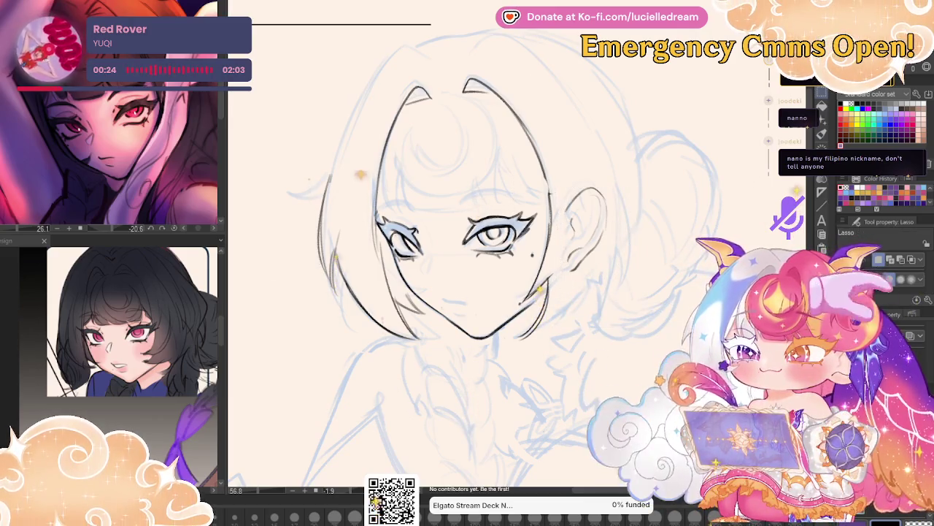
Check the adjusted ear in mirrored view, then zoom in closer on the face.
{"action": "key", "text": "p"}
{"action": "key", "text": "h"}
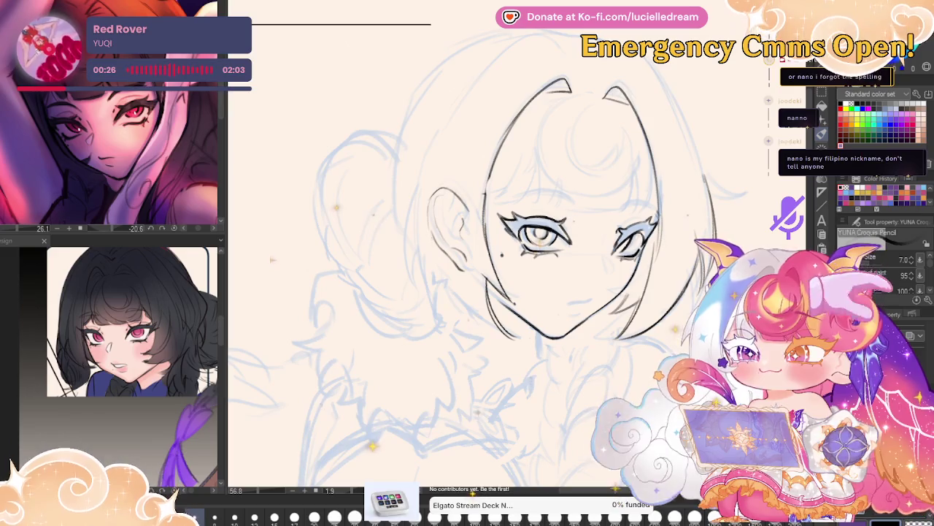
{"action": "key", "text": "h"}
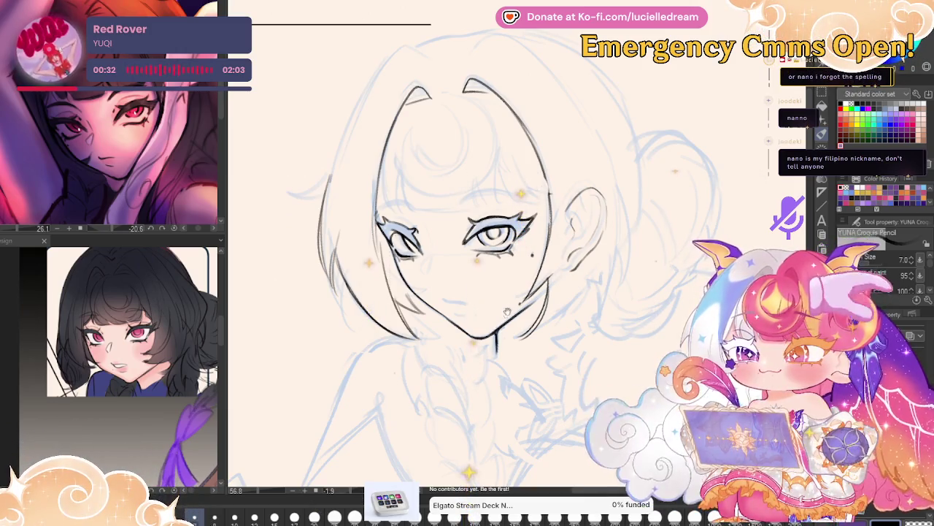
{"action": "left_click_drag", "start_coordinate": [518, 257], "coordinate": [518, 279]}
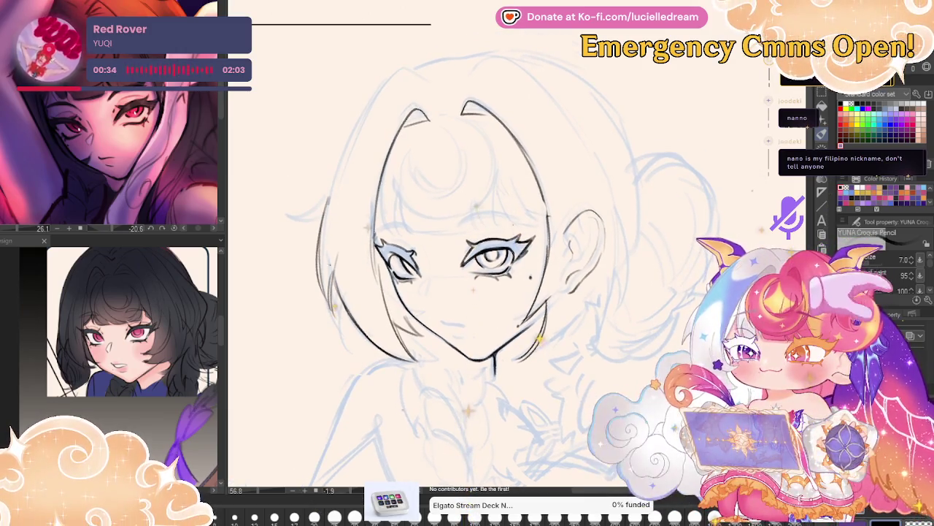
{"action": "left_click", "coordinate": [574, 214]}
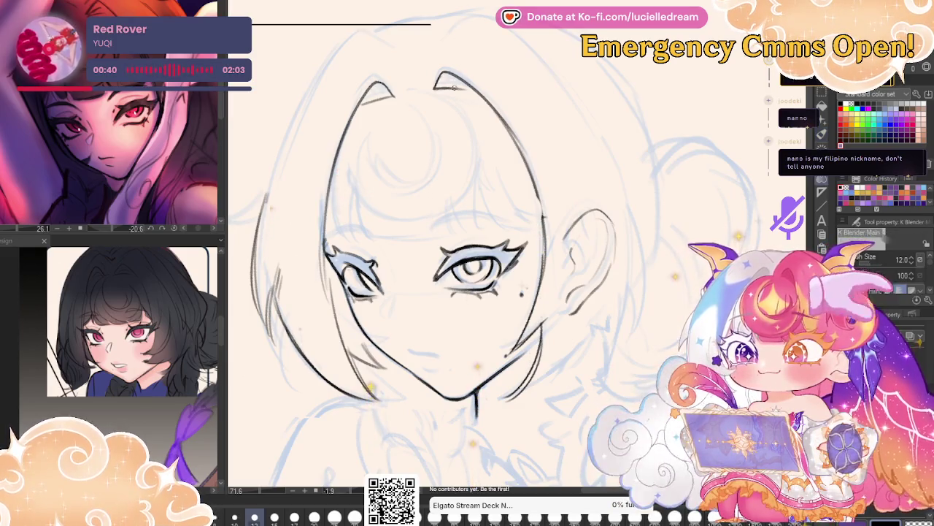
Ink a short neck line under the chin with the pencil, toggling the mirrored view to check.
{"action": "key", "text": "h"}
{"action": "key", "text": "p"}
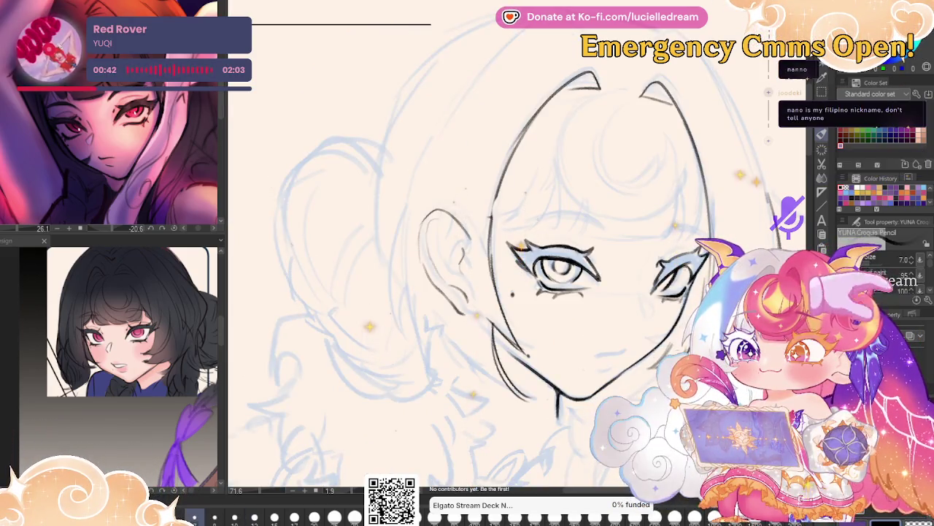
{"action": "key", "text": "h"}
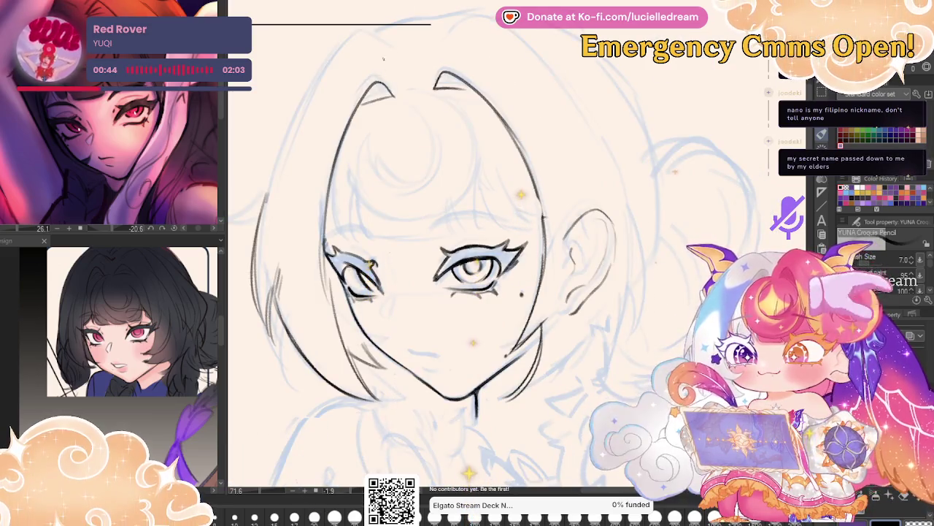
{"action": "key", "text": "h"}
{"action": "key", "text": "h"}
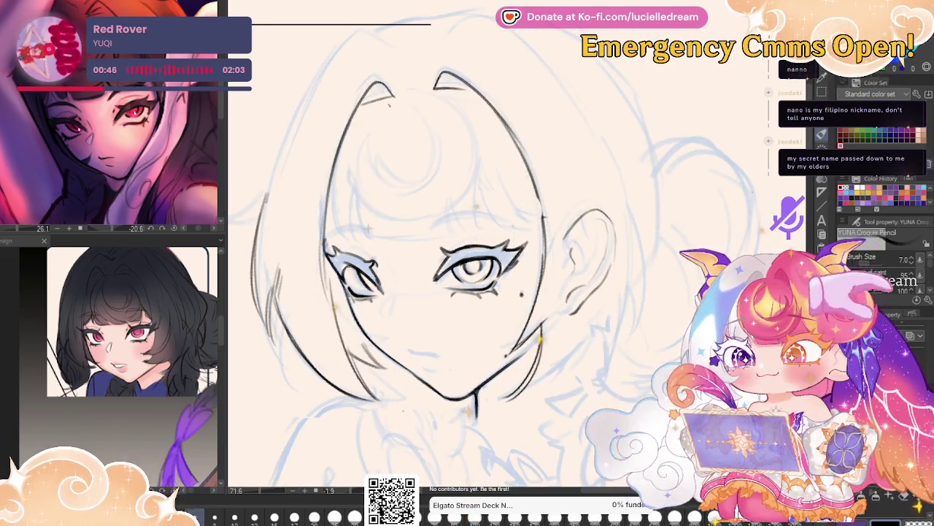
{"action": "key", "text": "h"}
{"action": "key", "text": "j"}
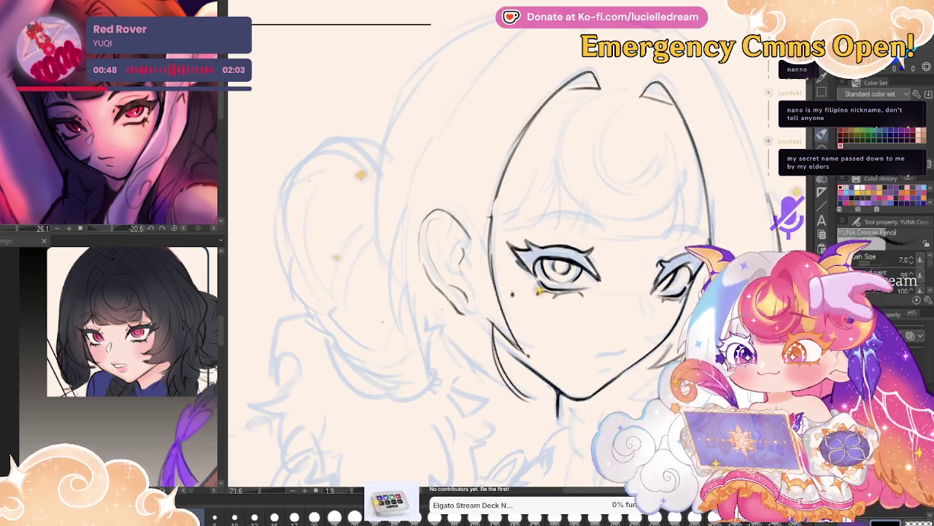
{"action": "left_click_drag", "start_coordinate": [559, 270], "coordinate": [402, 310]}
Ink the bang curving down from the crown and the curled locks across the forehead.
{"action": "key", "text": "p"}
{"action": "left_click_drag", "start_coordinate": [436, 139], "coordinate": [395, 220]}
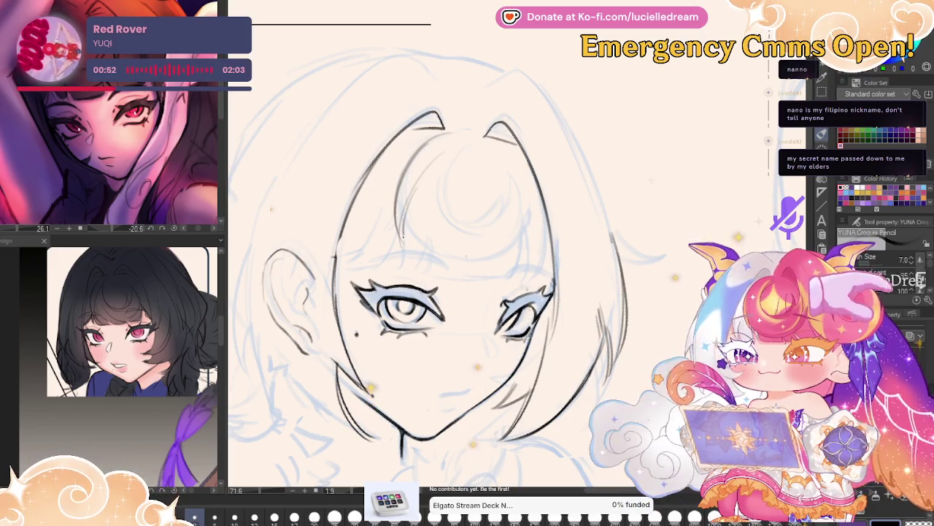
{"action": "left_click_drag", "start_coordinate": [411, 234], "coordinate": [471, 254]}
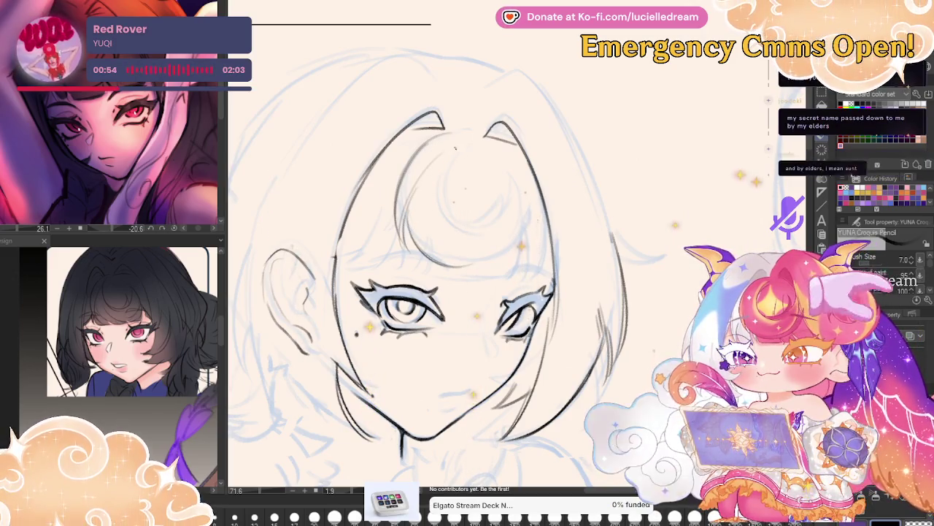
{"action": "mouse_move", "coordinate": [447, 170]}
{"action": "left_mouse_down"}
{"action": "mouse_move", "coordinate": [485, 247]}
{"action": "mouse_move", "coordinate": [511, 208]}
{"action": "left_mouse_up"}
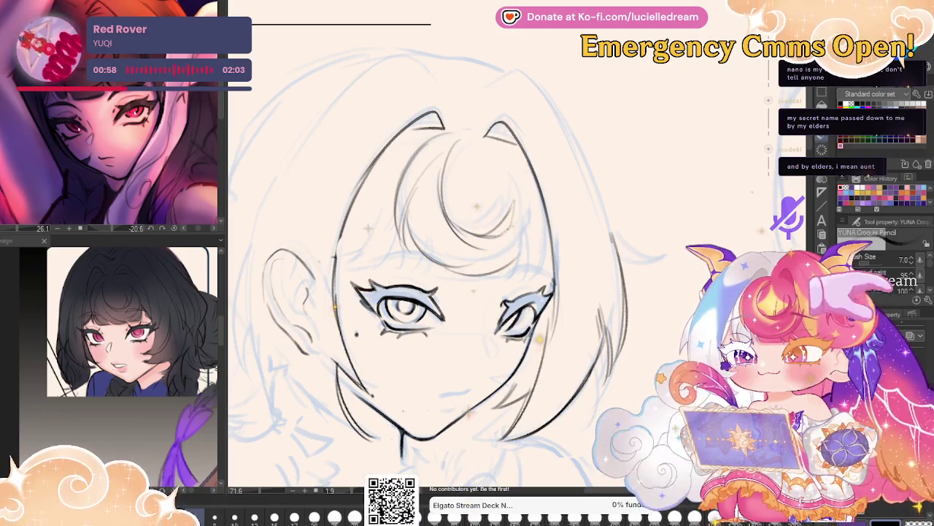
{"action": "left_click_drag", "start_coordinate": [513, 257], "coordinate": [538, 222]}
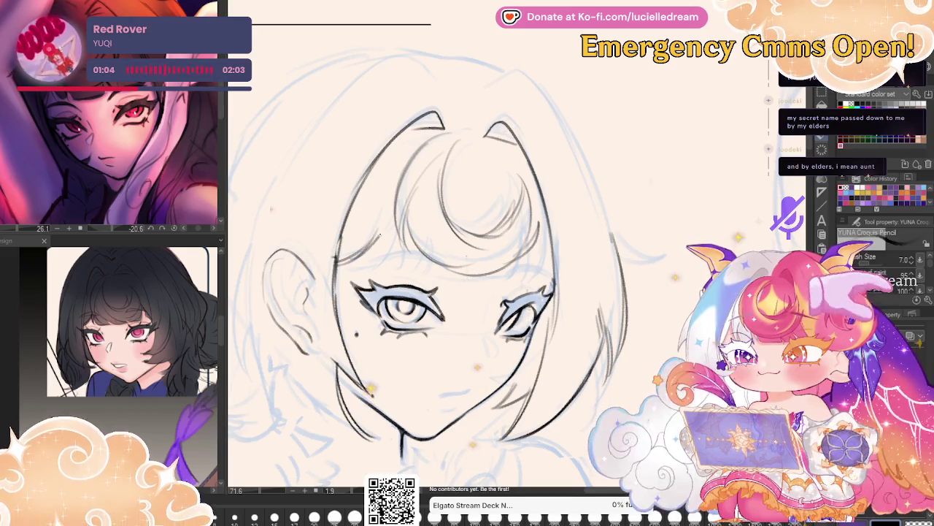
Refine the curled fringe, mirroring the view and panning to check the hair.
{"action": "key", "text": "h"}
{"action": "left_click_drag", "start_coordinate": [646, 125], "coordinate": [407, 113]}
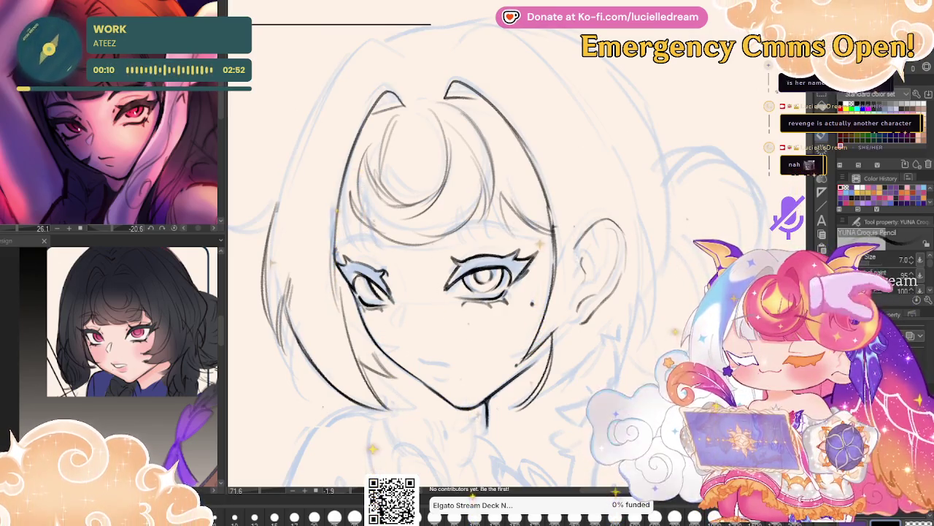
{"action": "key", "text": "g"}
{"action": "key", "text": "h"}
{"action": "key", "text": "p"}
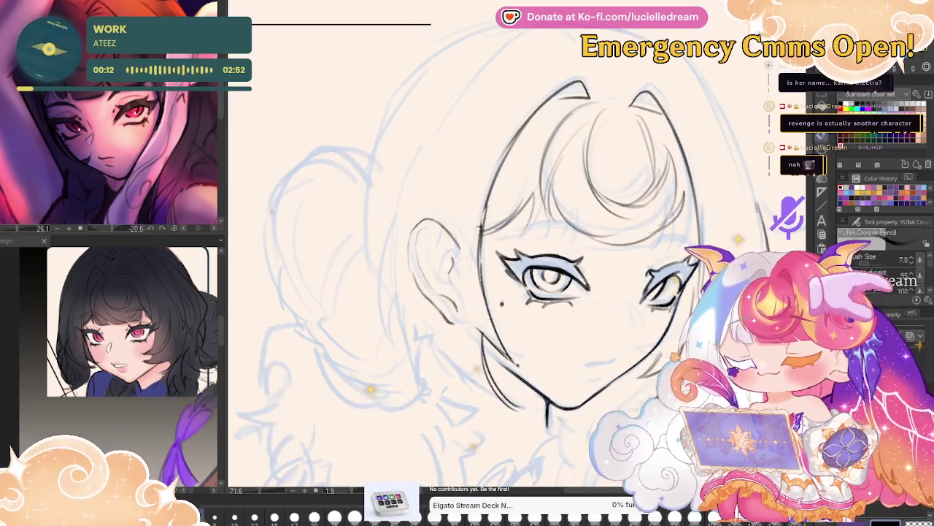
{"action": "key", "text": "h"}
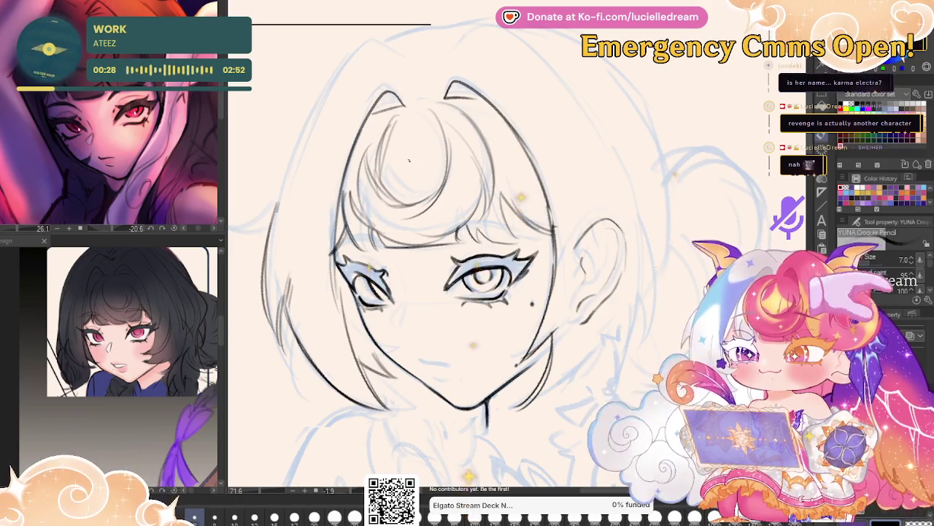
{"action": "key", "text": "h"}
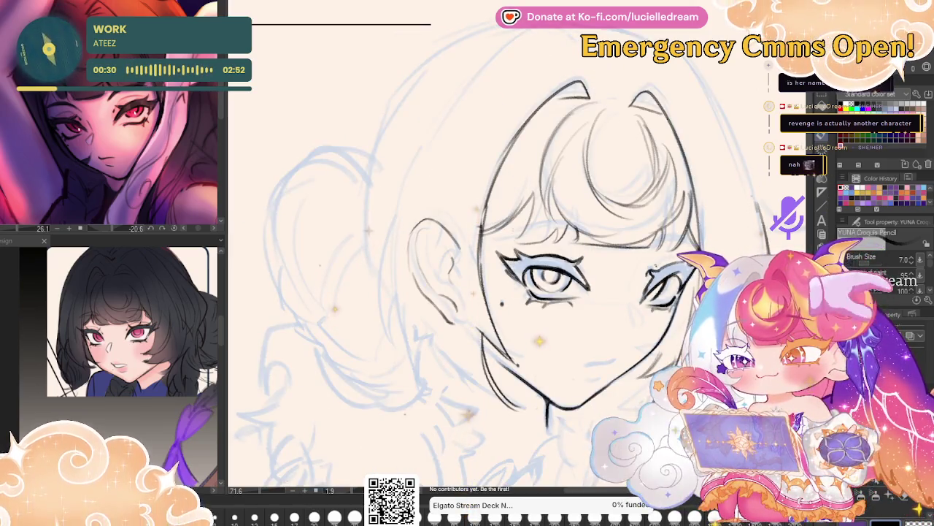
Ink the nose, parted lips and one eyebrow, mirroring the view to check them.
{"action": "key", "text": "h"}
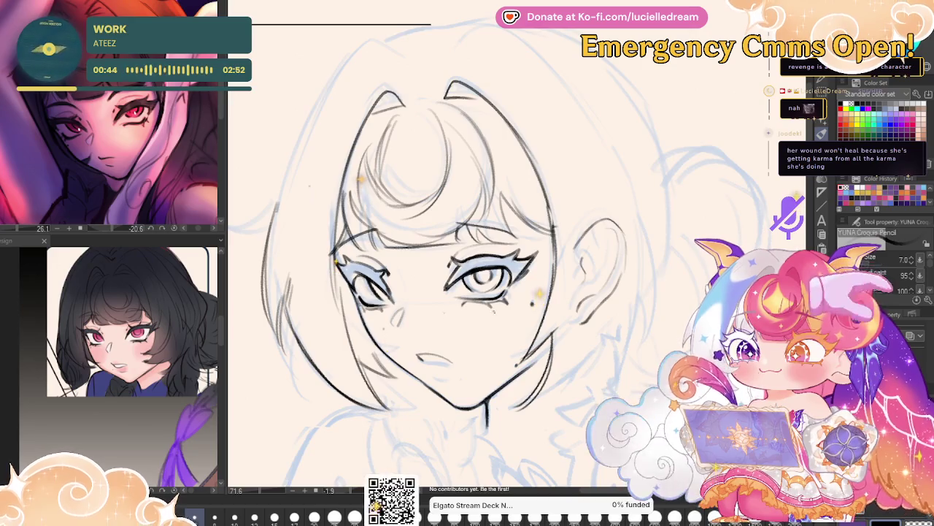
{"action": "key", "text": "h"}
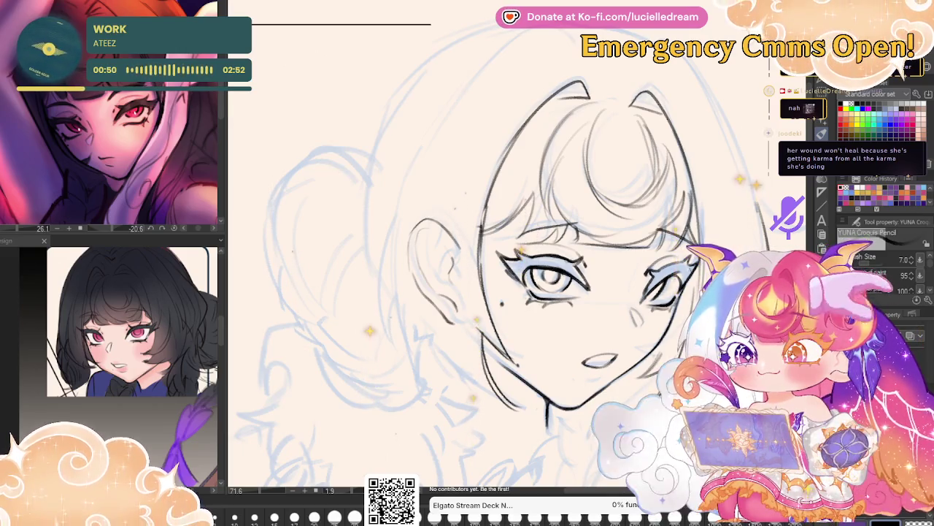
{"action": "key", "text": "h"}
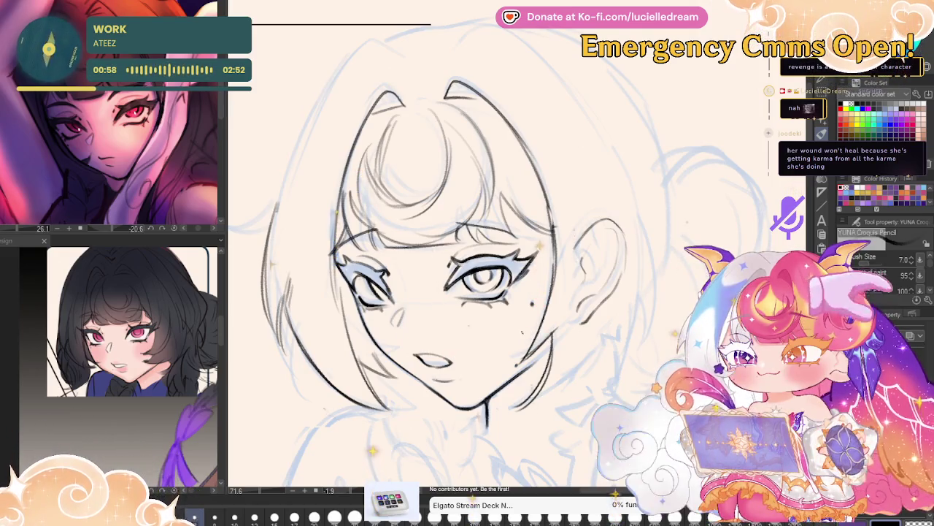
{"action": "key", "text": "h"}
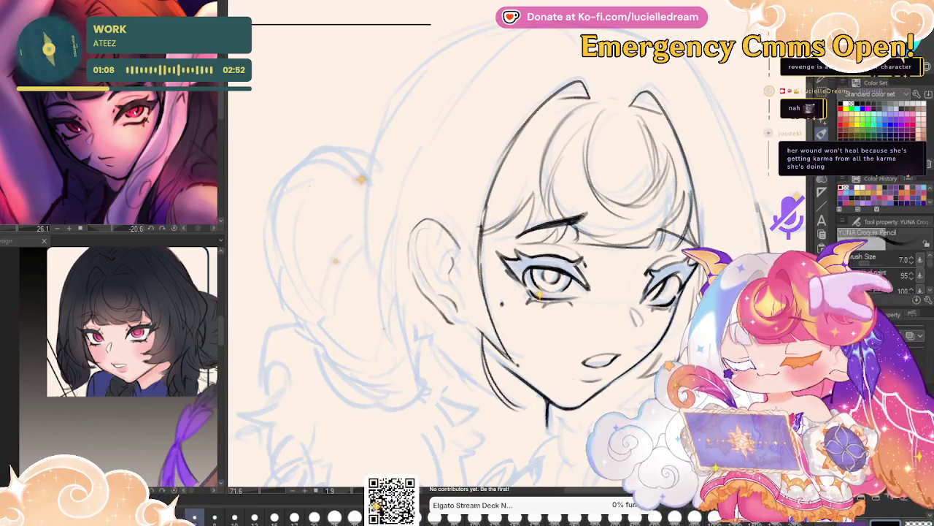
Mirror the face to check proportions, then zoom out until the full sketch is visible.
{"action": "key", "text": "h"}
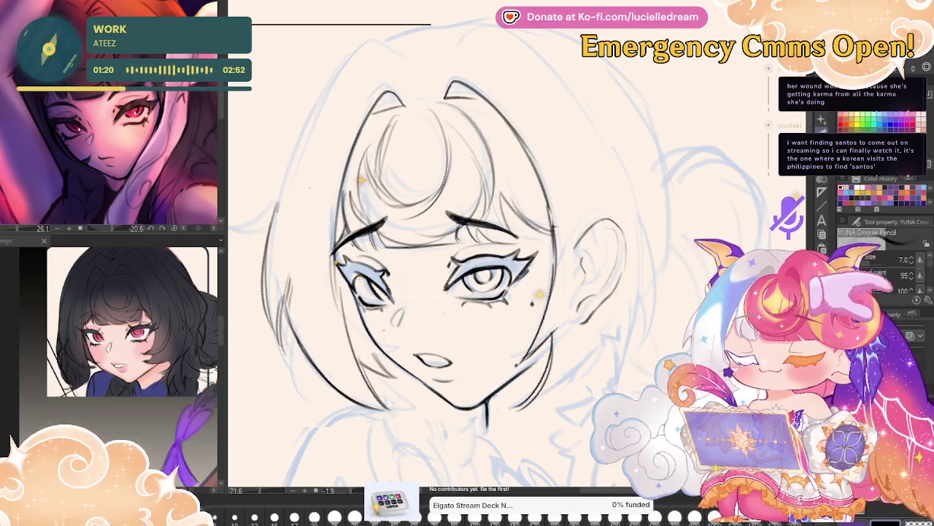
{"action": "key", "text": "h"}
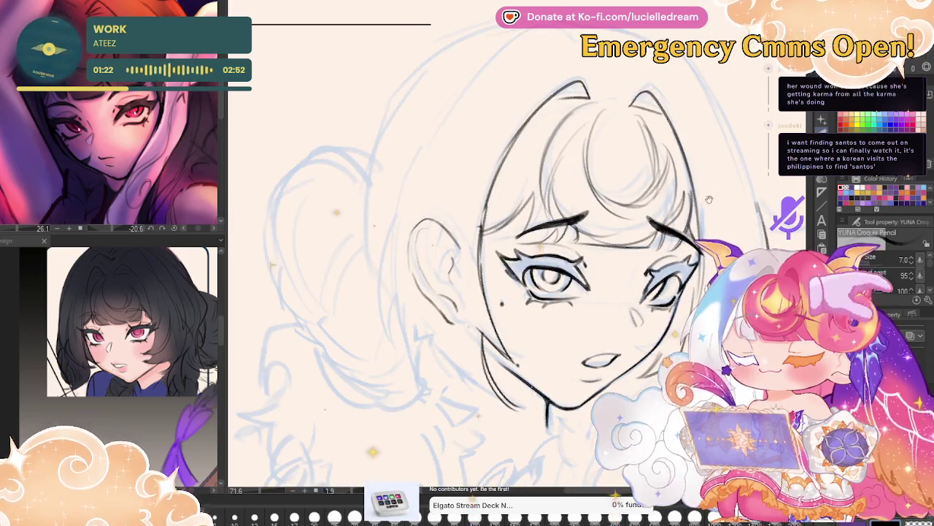
{"action": "scroll", "coordinate": [709, 199], "scroll_direction": "down", "scroll_amount": 1}
{"action": "scroll", "coordinate": [704, 203], "scroll_direction": "down", "scroll_amount": 2}
{"action": "scroll", "coordinate": [697, 208], "scroll_direction": "down", "scroll_amount": 1}
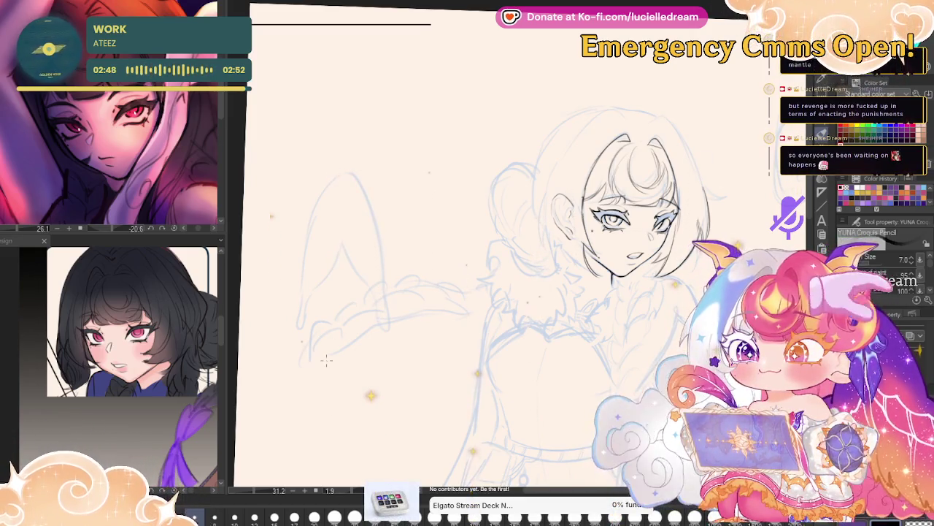
Zoom in on the inked face and flip the view back and forth to check its symmetry.
{"action": "key", "text": "ctrl+plus"}
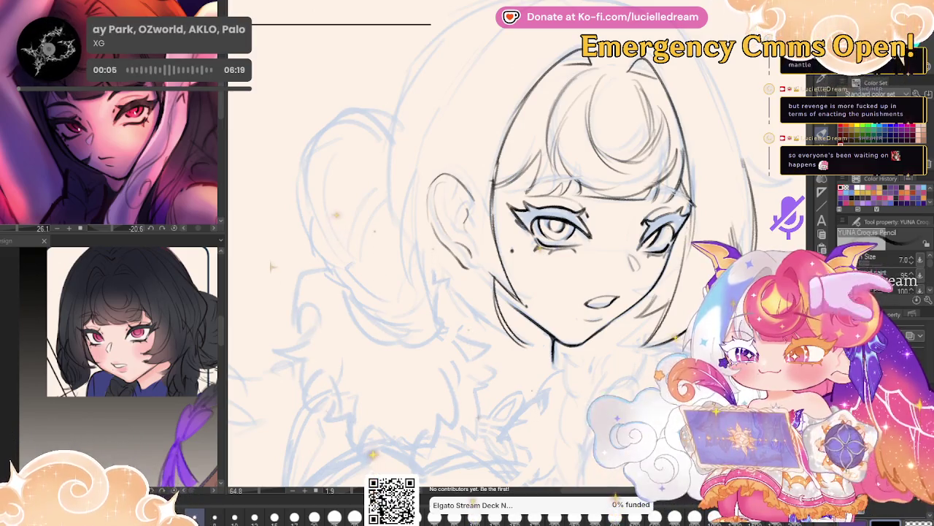
{"action": "key", "text": "h"}
{"action": "left_click_drag", "start_coordinate": [659, 142], "coordinate": [801, 146]}
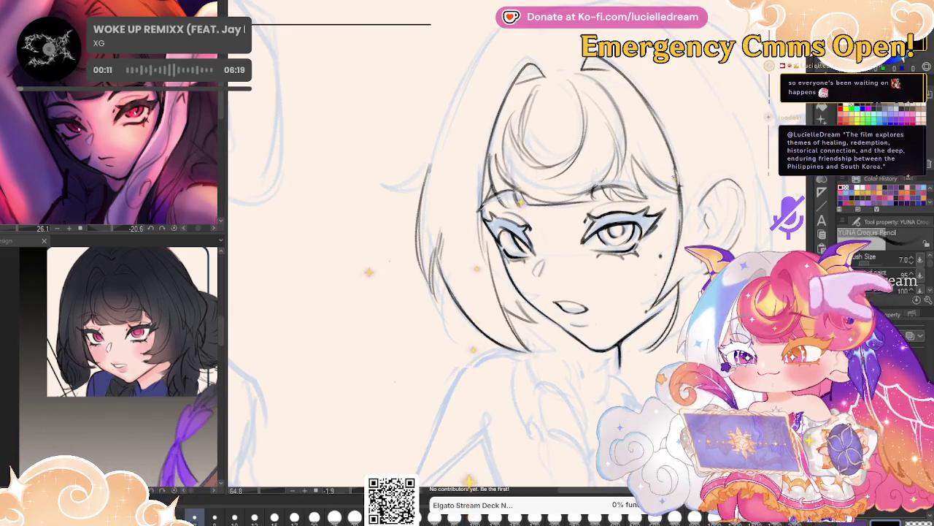
{"action": "key", "text": "h"}
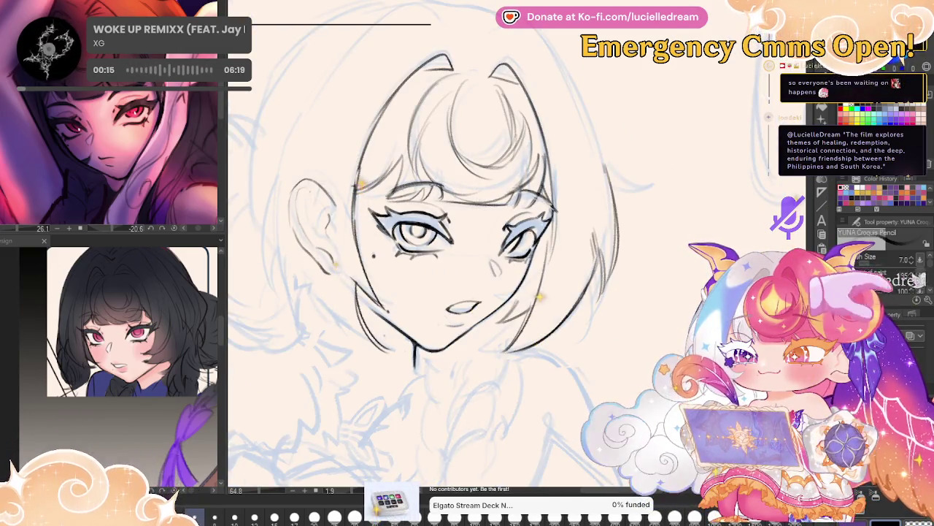
{"action": "left_click_drag", "start_coordinate": [615, 298], "coordinate": [762, 212]}
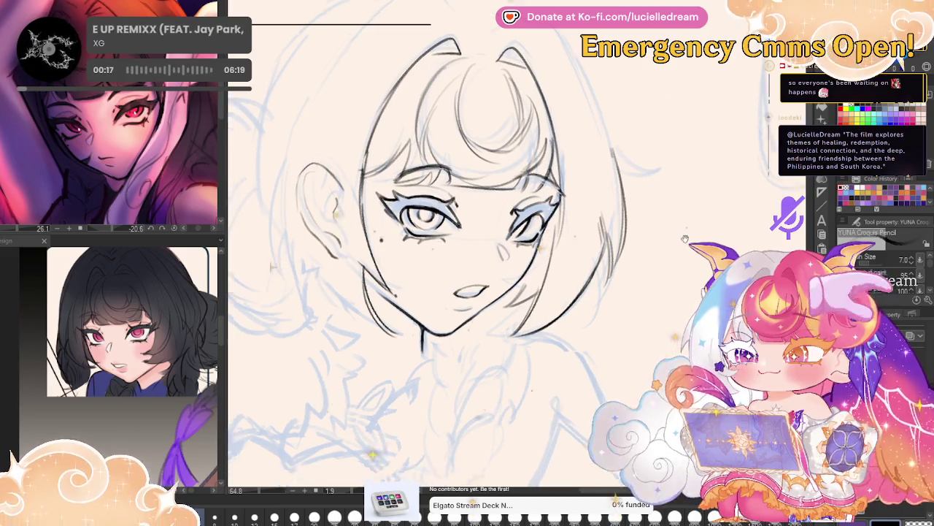
{"action": "scroll", "coordinate": [761, 212], "scroll_direction": "up", "scroll_amount": 3}
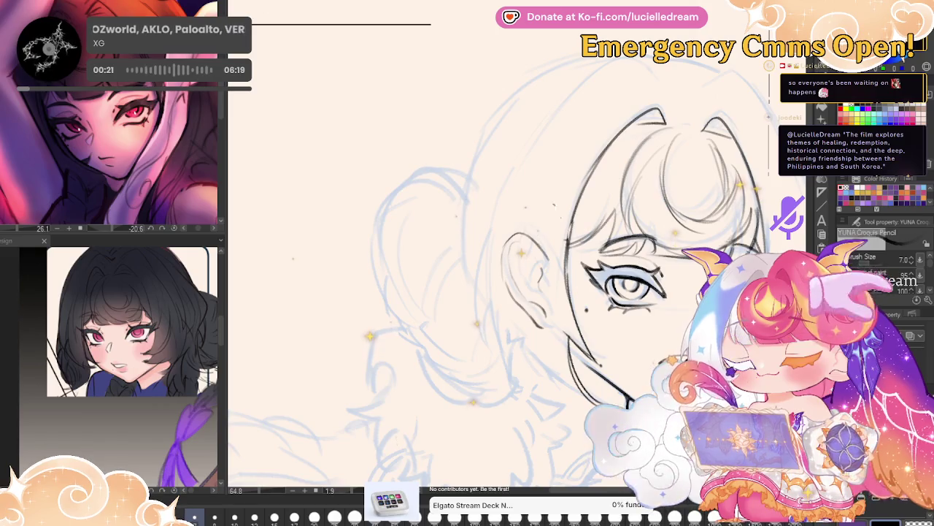
{"action": "key", "text": "h"}
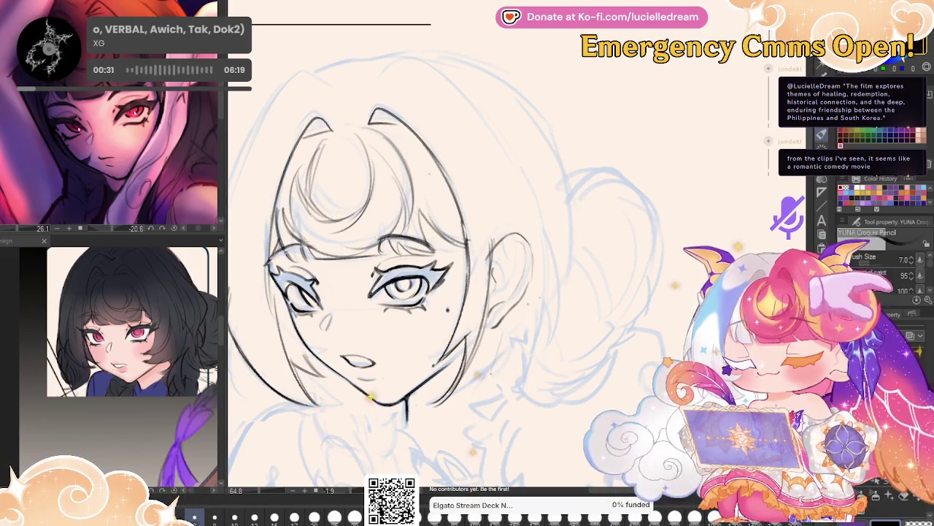
Ink the far-left outer hair contour and the upper outer curve of the hair.
{"action": "left_click_drag", "start_coordinate": [365, 292], "coordinate": [525, 314]}
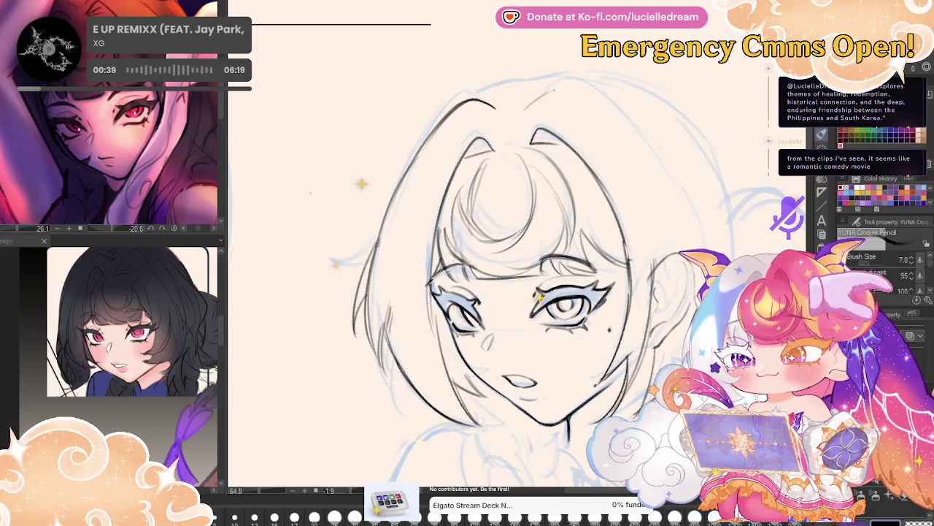
{"action": "key", "text": "h"}
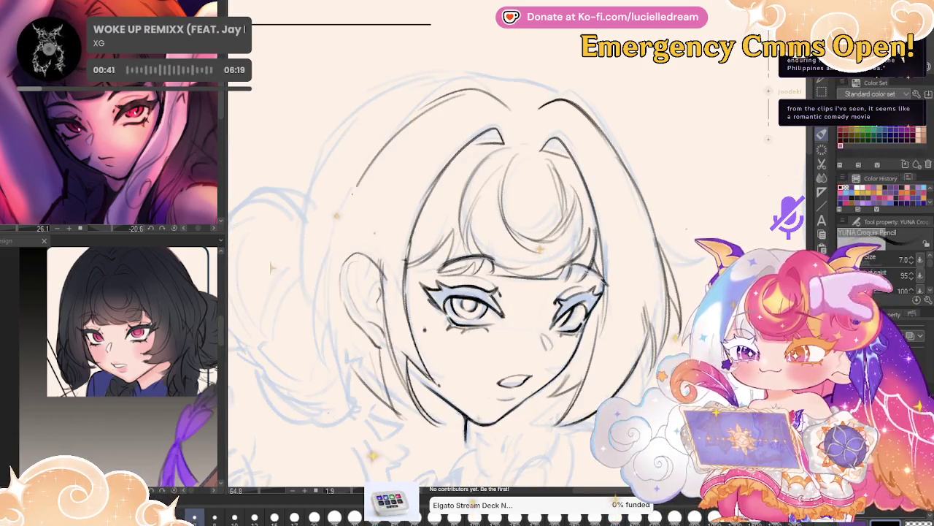
{"action": "left_click_drag", "start_coordinate": [398, 136], "coordinate": [327, 299]}
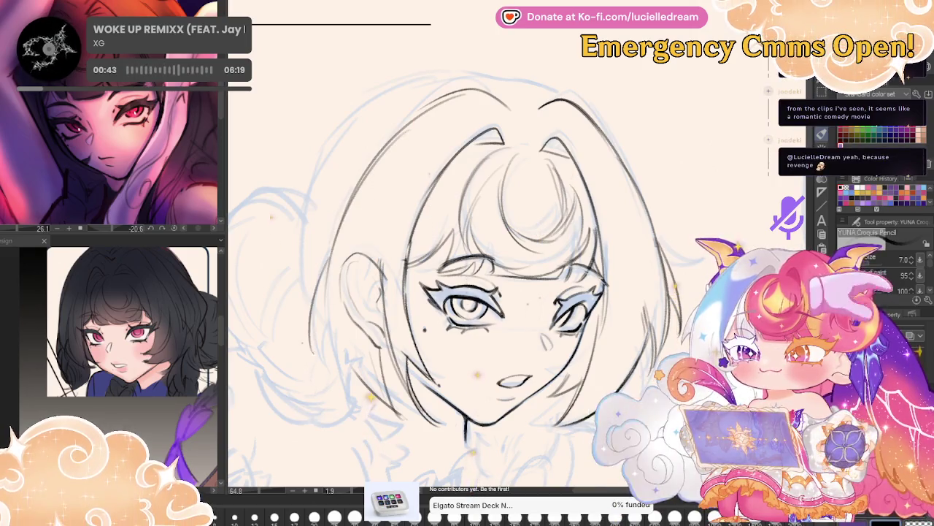
{"action": "left_click_drag", "start_coordinate": [330, 257], "coordinate": [310, 353]}
{"action": "left_click_drag", "start_coordinate": [325, 308], "coordinate": [311, 365]}
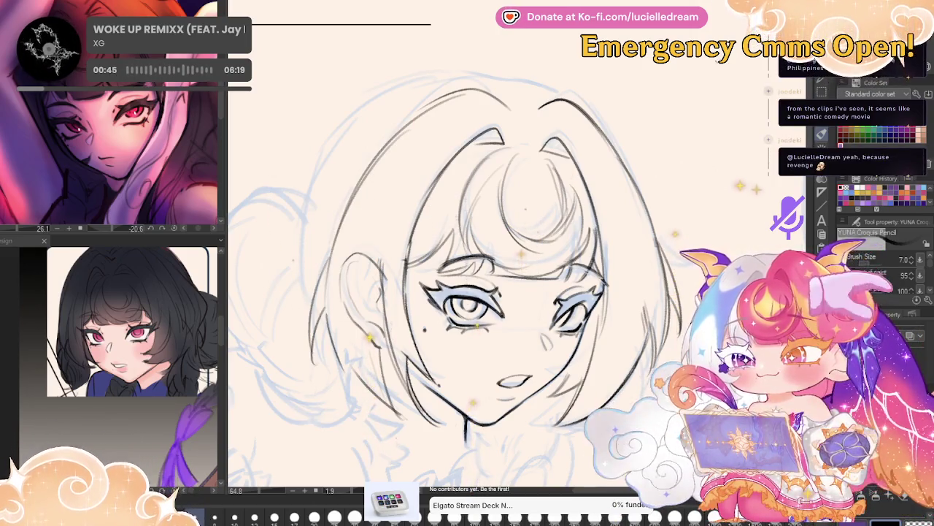
{"action": "left_click_drag", "start_coordinate": [677, 155], "coordinate": [773, 159]}
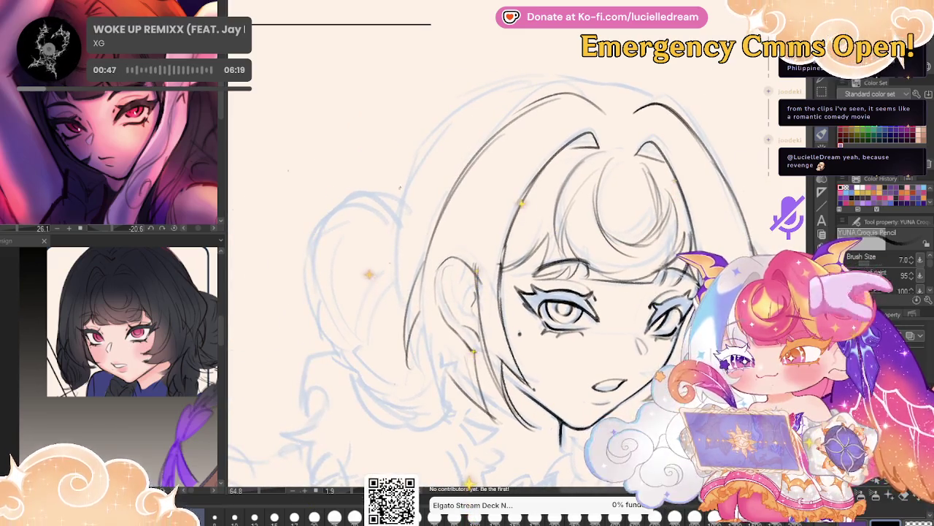
{"action": "left_click_drag", "start_coordinate": [415, 155], "coordinate": [504, 84]}
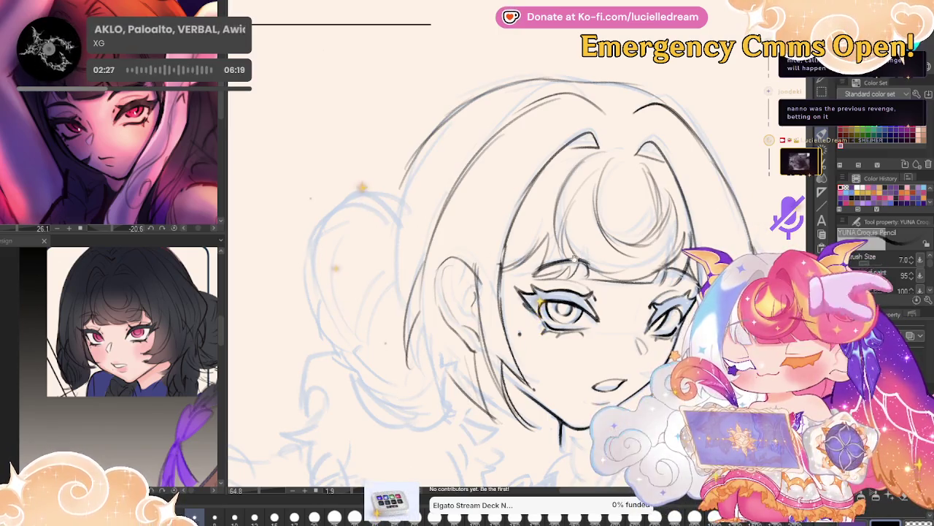
Mirror-check the hair lineart and bring the braid area below the chin into view.
{"action": "left_click_drag", "start_coordinate": [562, 311], "coordinate": [599, 256]}
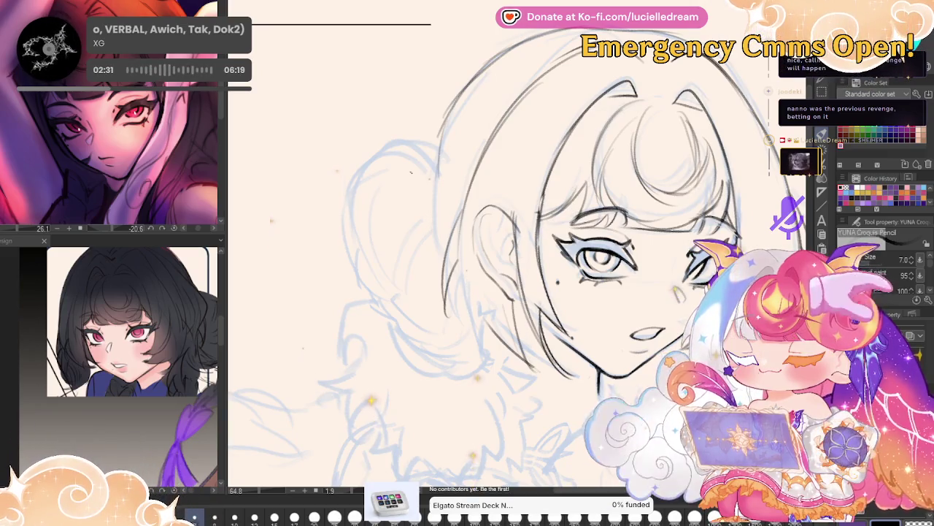
{"action": "key", "text": "h"}
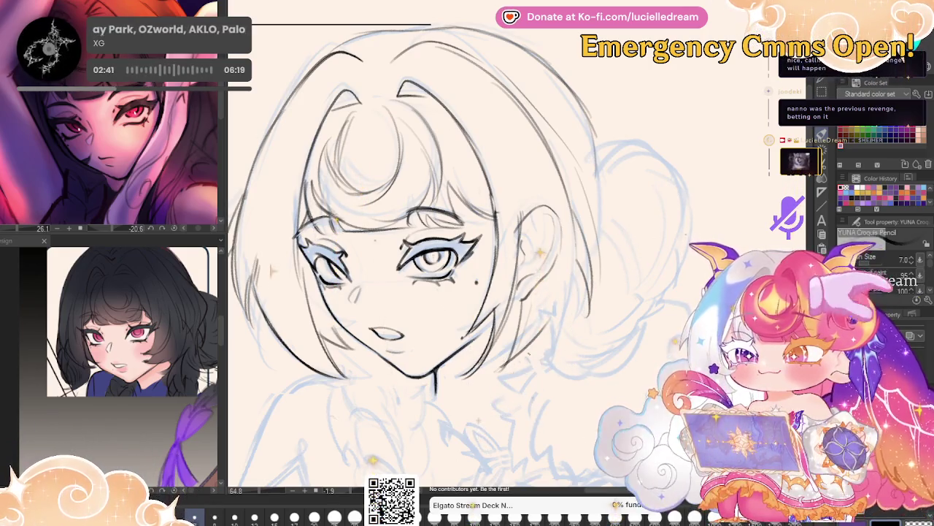
{"action": "left_click_drag", "start_coordinate": [568, 350], "coordinate": [590, 244]}
{"action": "left_click_drag", "start_coordinate": [477, 281], "coordinate": [522, 275]}
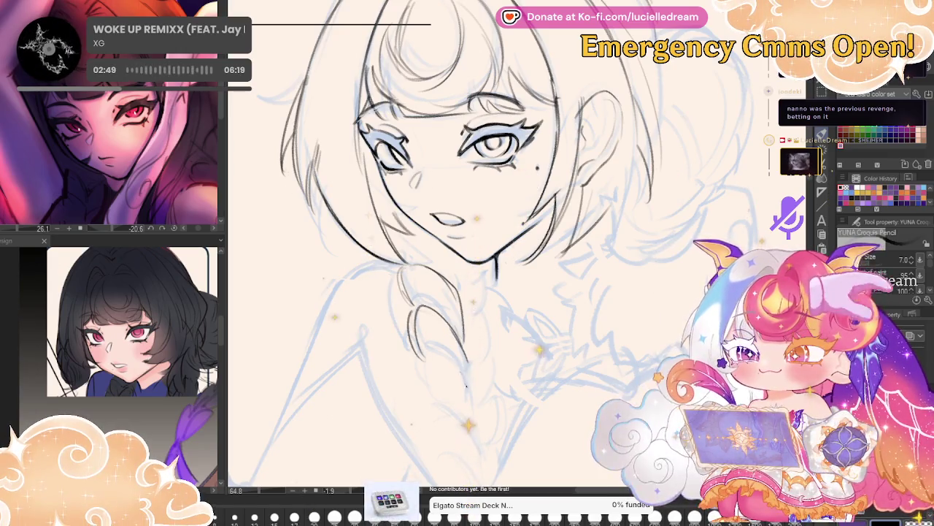
Ink the top braid loops below the chin, flip-checking and reselecting the pencil brush.
{"action": "left_click_drag", "start_coordinate": [426, 356], "coordinate": [423, 398]}
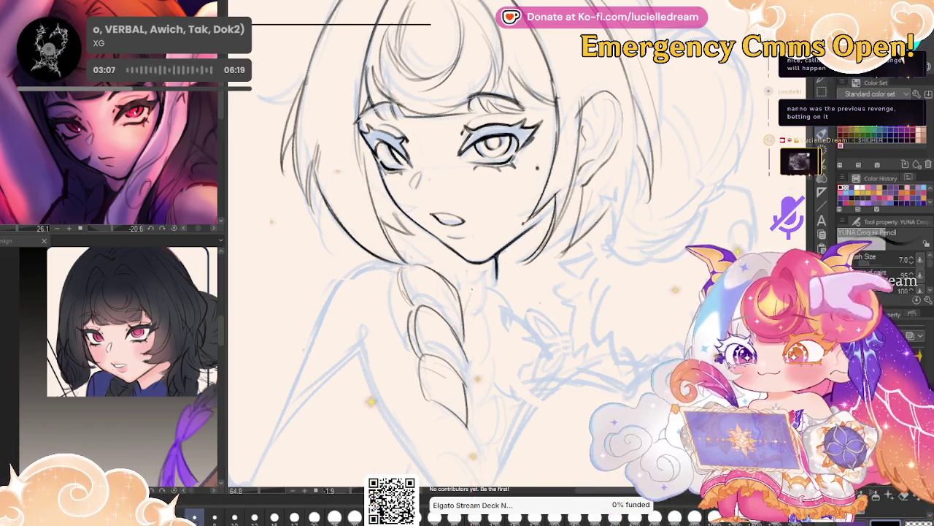
{"action": "left_click_drag", "start_coordinate": [476, 325], "coordinate": [487, 368]}
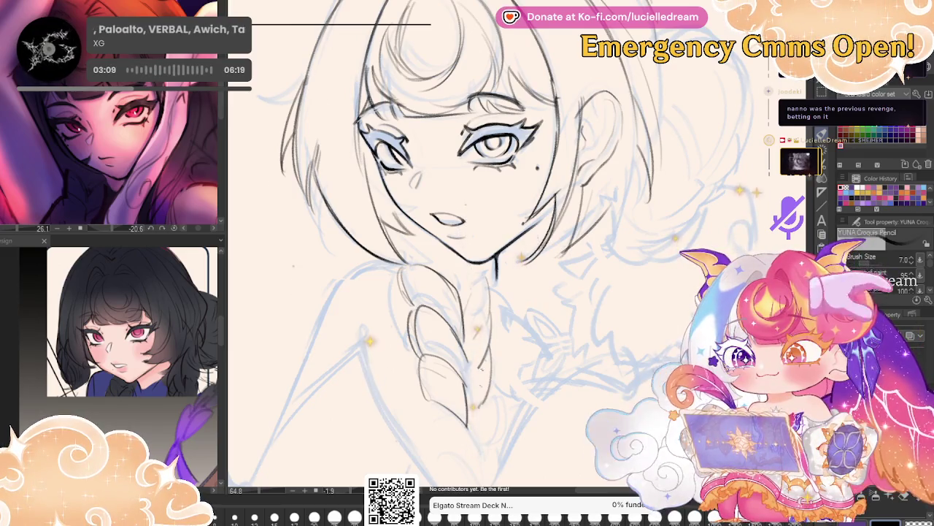
{"action": "key", "text": "h"}
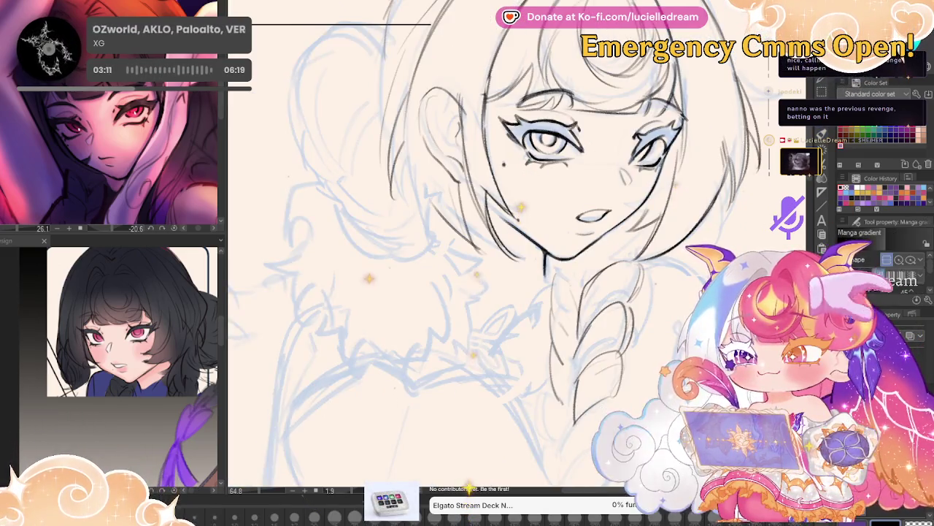
{"action": "key", "text": "p"}
{"action": "key", "text": "h"}
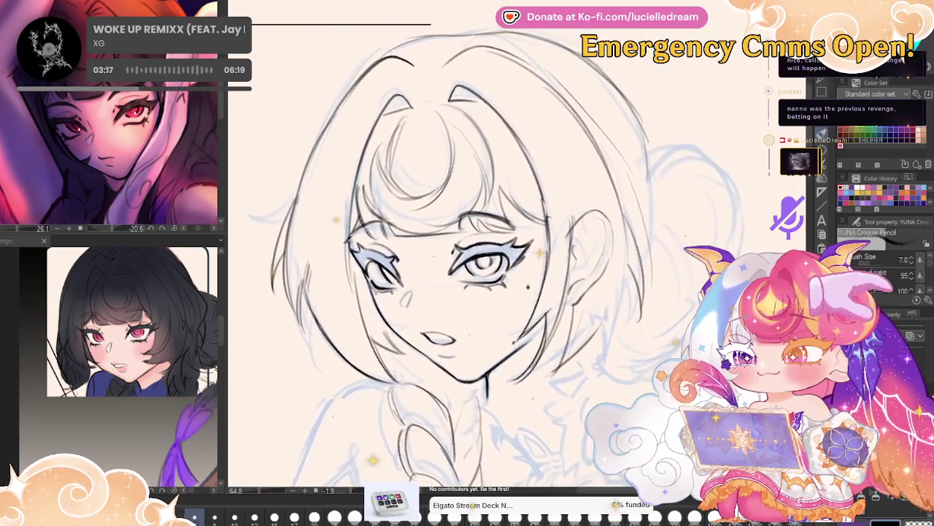
{"action": "key", "text": "h"}
{"action": "left_click_drag", "start_coordinate": [438, 262], "coordinate": [544, 256]}
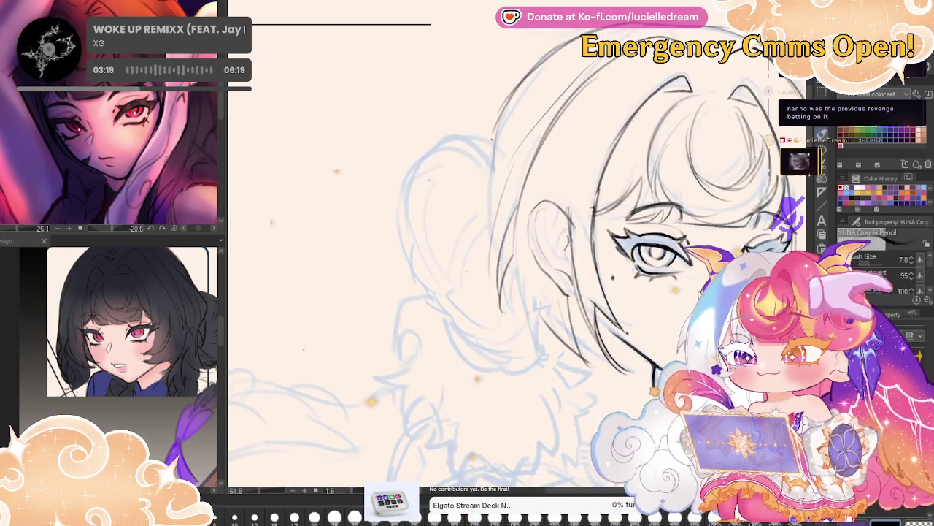
Ink the hair strands into the side bun and the bun's curved outline beside the ear.
{"action": "mouse_move", "coordinate": [495, 136]}
{"action": "left_mouse_down"}
{"action": "mouse_move", "coordinate": [403, 208]}
{"action": "mouse_move", "coordinate": [406, 240]}
{"action": "left_mouse_up"}
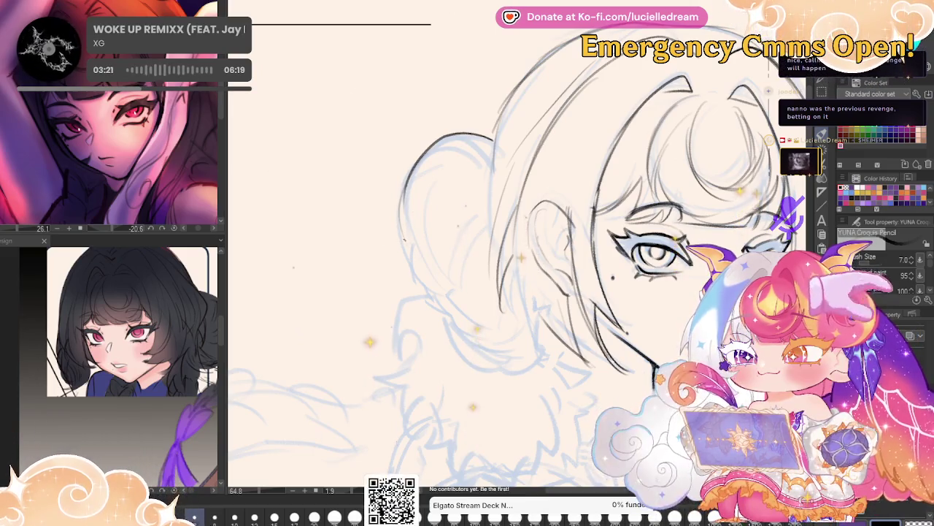
{"action": "left_click_drag", "start_coordinate": [460, 159], "coordinate": [408, 219]}
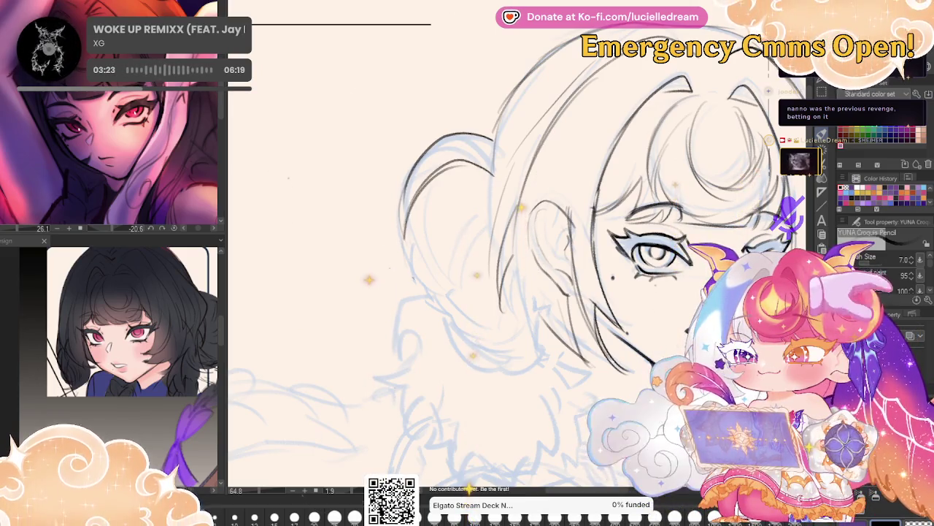
{"action": "mouse_move", "coordinate": [469, 215]}
{"action": "left_mouse_down"}
{"action": "mouse_move", "coordinate": [425, 261]}
{"action": "mouse_move", "coordinate": [449, 333]}
{"action": "left_mouse_up"}
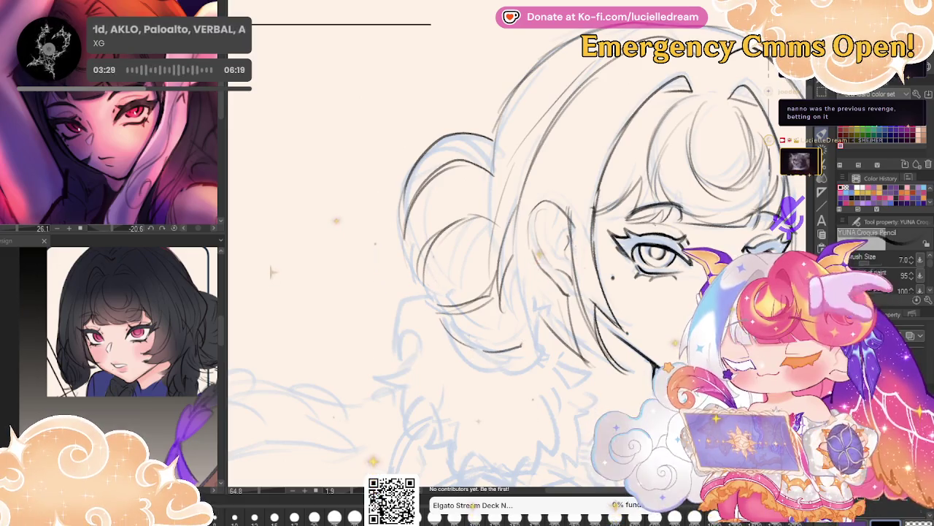
{"action": "mouse_move", "coordinate": [511, 292]}
{"action": "left_mouse_down"}
{"action": "mouse_move", "coordinate": [329, 256]}
{"action": "mouse_move", "coordinate": [427, 270]}
{"action": "left_mouse_up"}
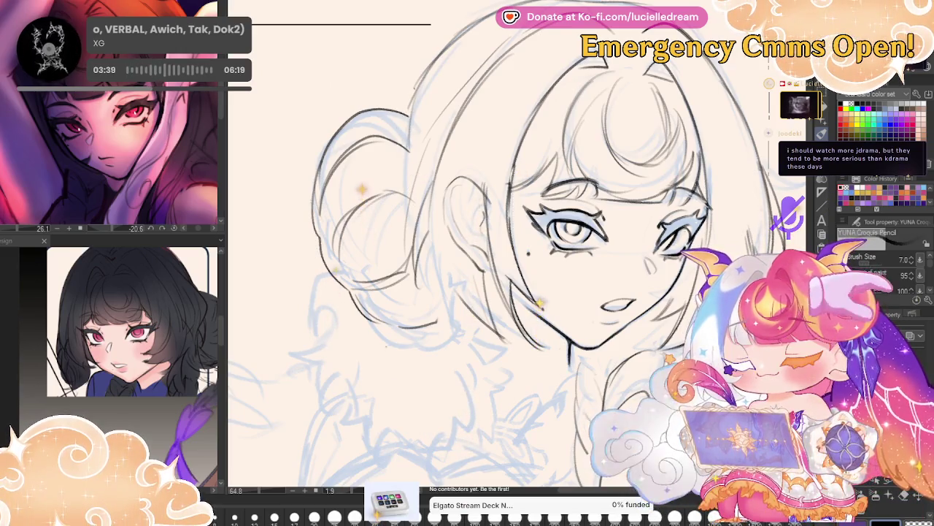
{"action": "left_click_drag", "start_coordinate": [650, 268], "coordinate": [659, 255]}
{"action": "scroll", "coordinate": [659, 256], "scroll_direction": "down", "scroll_amount": 5}
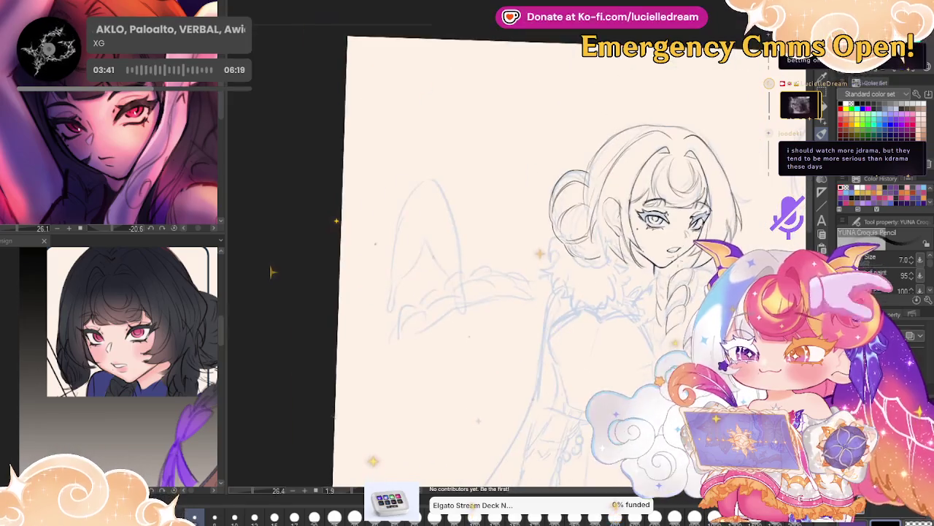
{"action": "key", "text": "h"}
{"action": "key", "text": "g"}
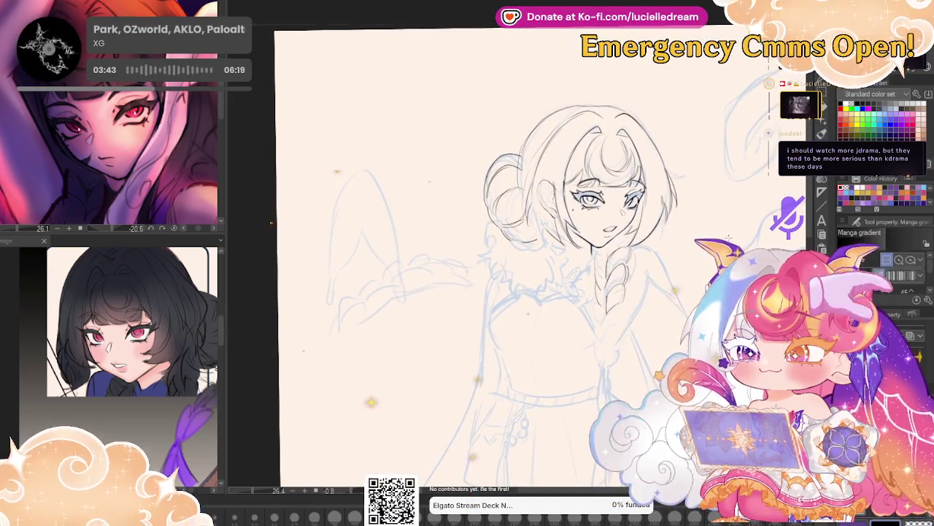
{"action": "key", "text": "p"}
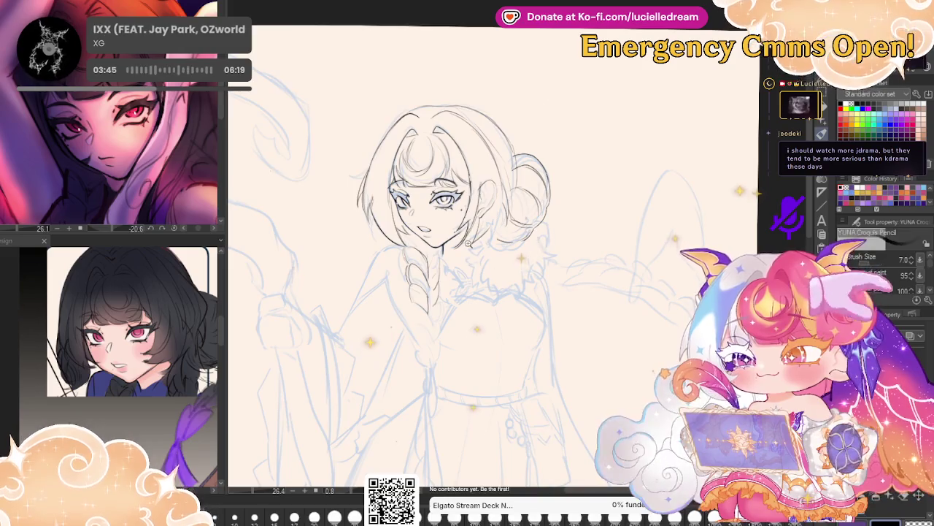
{"action": "scroll", "coordinate": [465, 236], "scroll_direction": "up", "scroll_amount": 5}
{"action": "left_click_drag", "start_coordinate": [644, 120], "coordinate": [645, 132]}
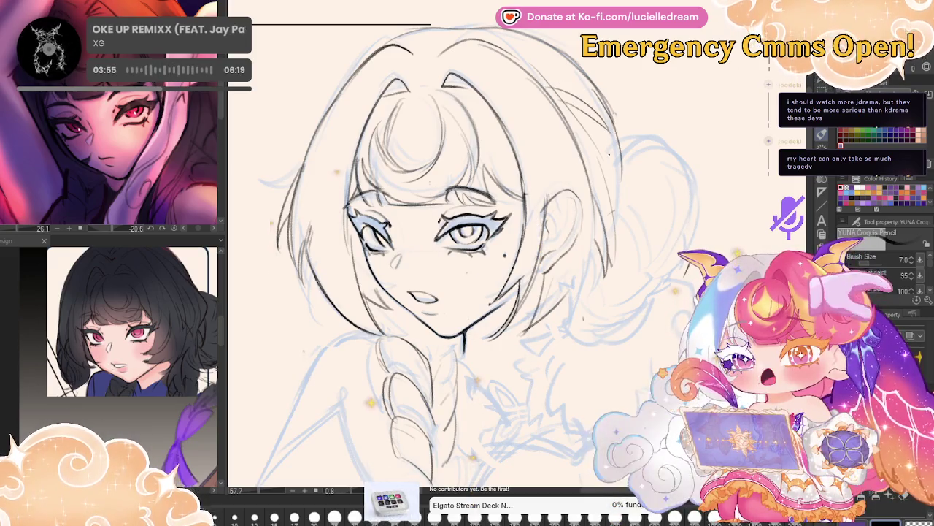
{"action": "key", "text": "h"}
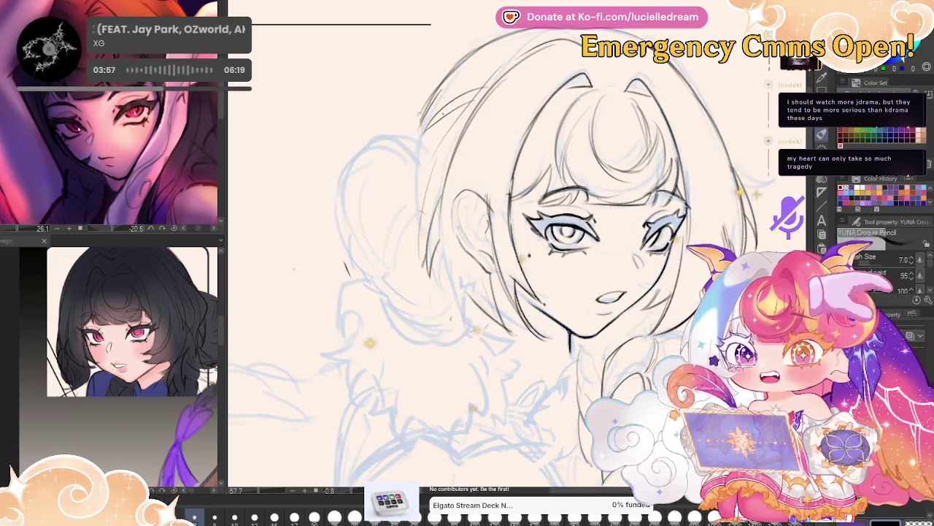
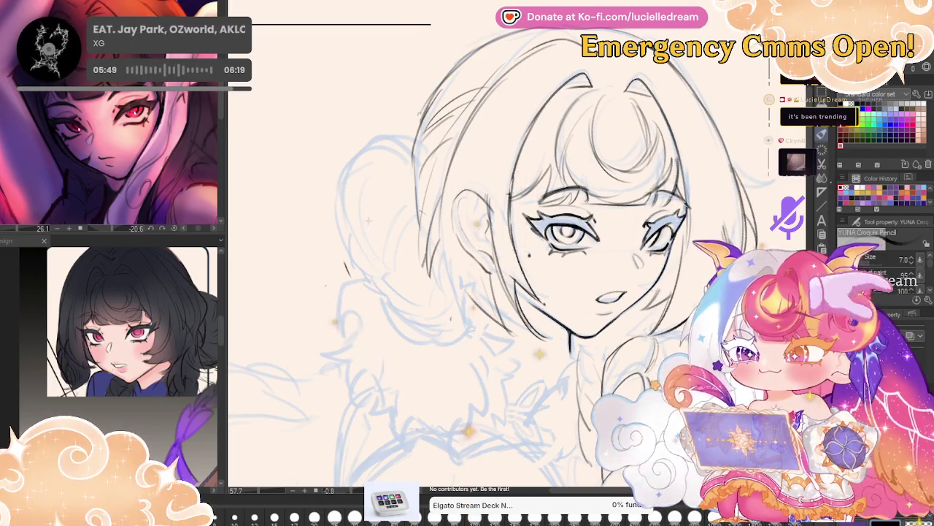
Ink the curved left hair outline and erase the stray lines around the mouth.
{"action": "left_click_drag", "start_coordinate": [411, 168], "coordinate": [351, 245]}
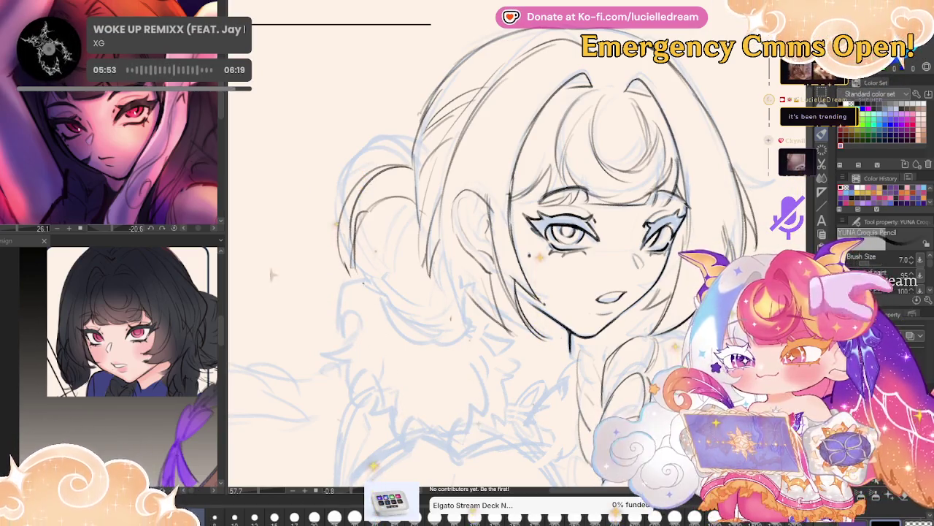
{"action": "left_click_drag", "start_coordinate": [747, 154], "coordinate": [759, 75]}
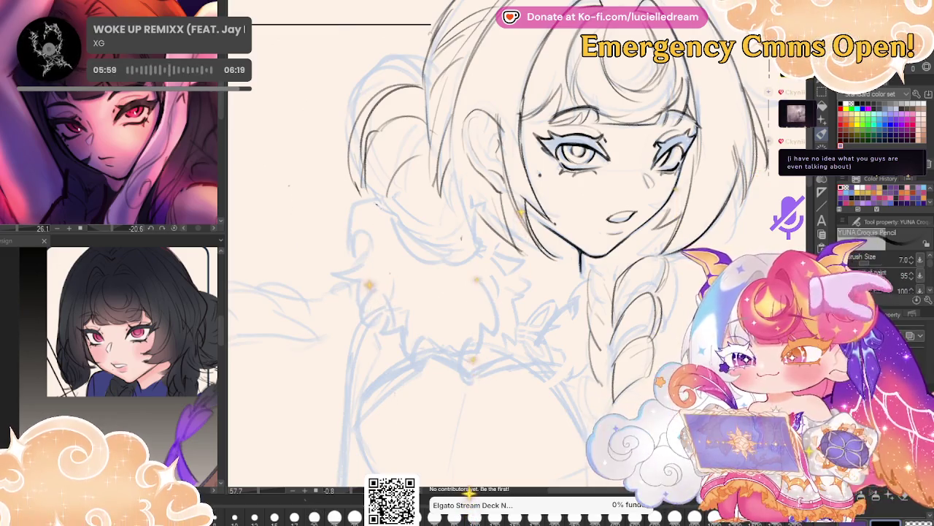
{"action": "key", "text": "h"}
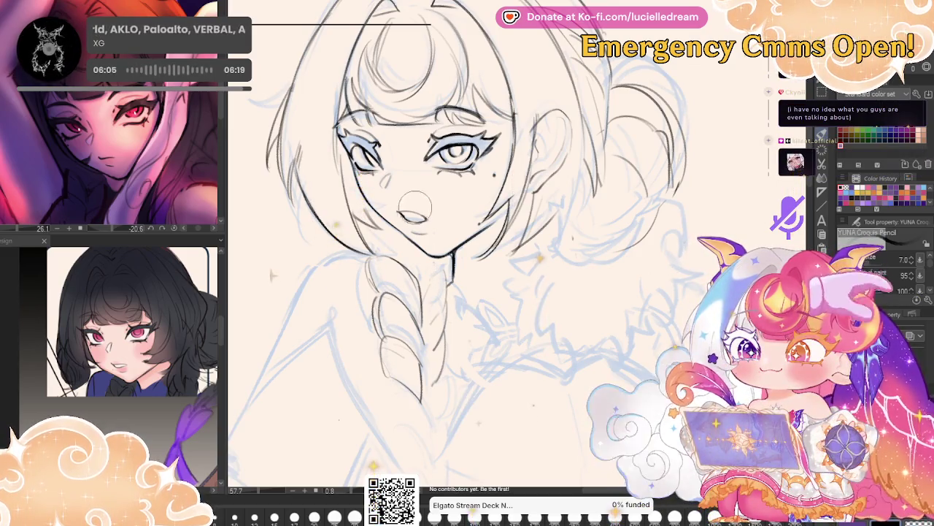
{"action": "left_click_drag", "start_coordinate": [405, 218], "coordinate": [428, 215]}
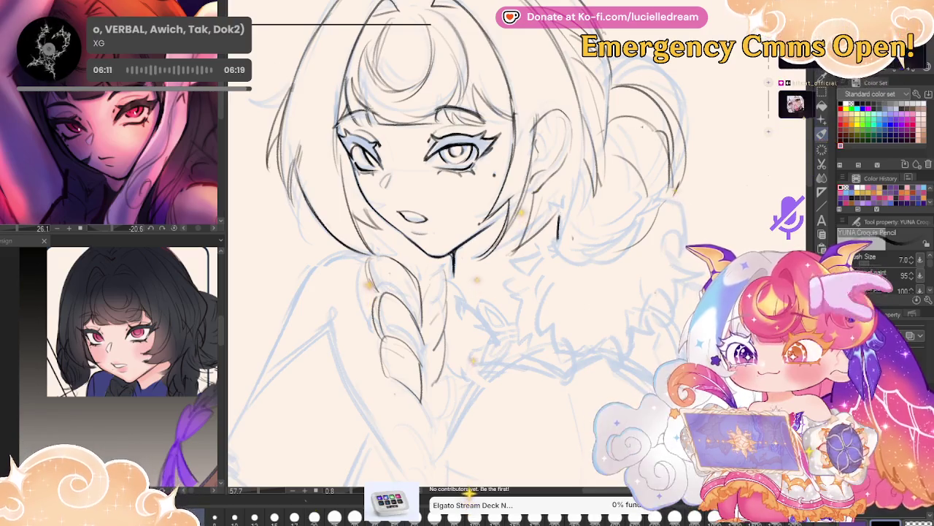
Ink the curl on the hair right of the face, redoing it once, and unflip the view.
{"action": "left_click_drag", "start_coordinate": [666, 173], "coordinate": [658, 139]}
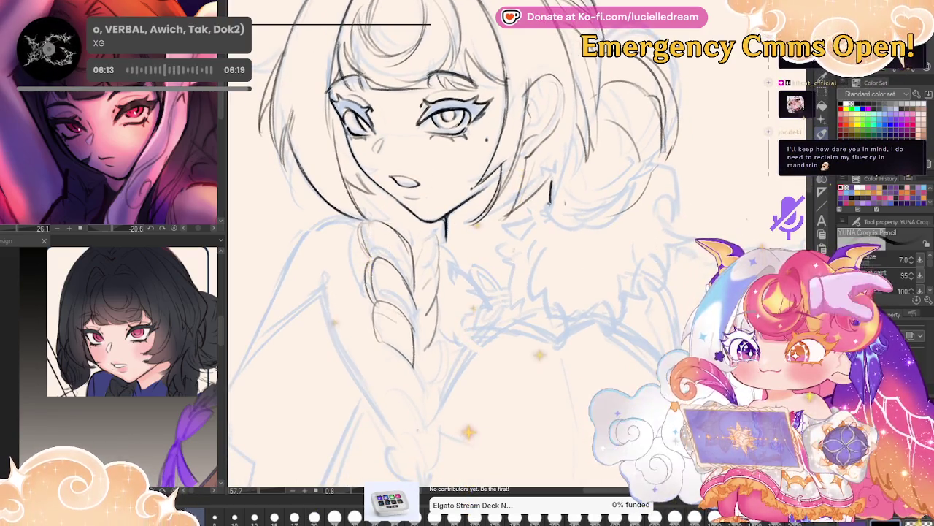
{"action": "left_click_drag", "start_coordinate": [503, 252], "coordinate": [526, 311]}
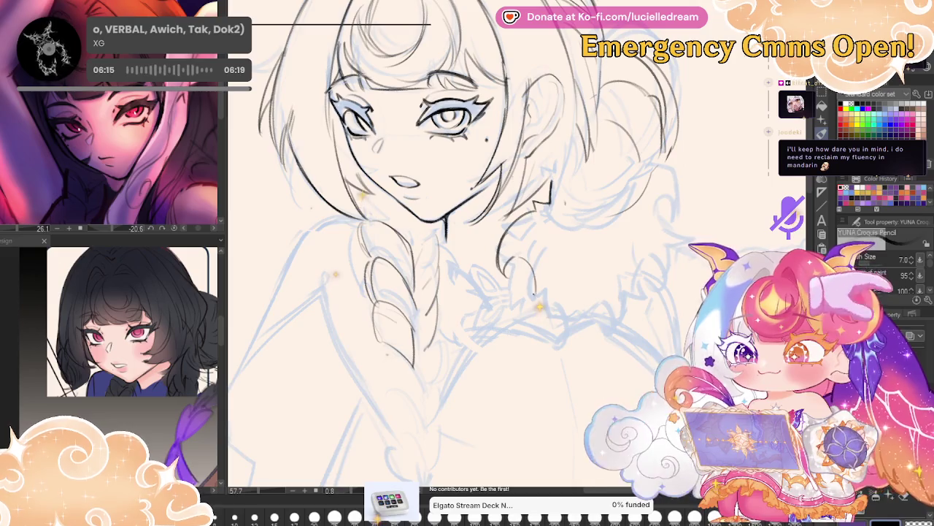
{"action": "key", "text": "ctrl+z"}
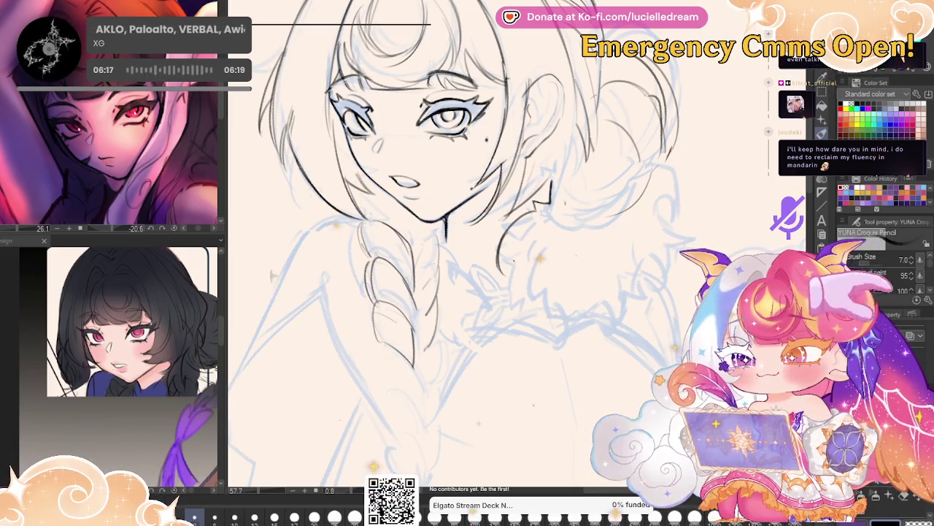
{"action": "left_click_drag", "start_coordinate": [513, 281], "coordinate": [558, 321]}
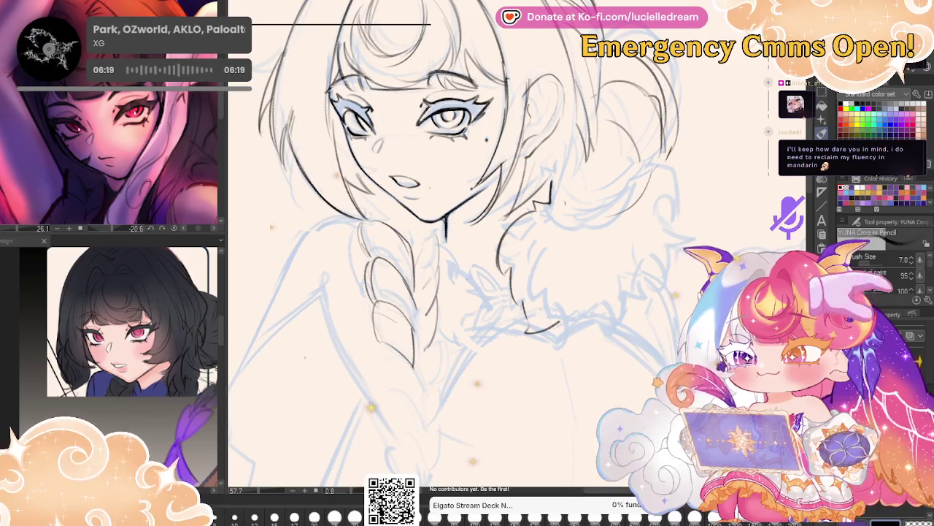
{"action": "key", "text": "h"}
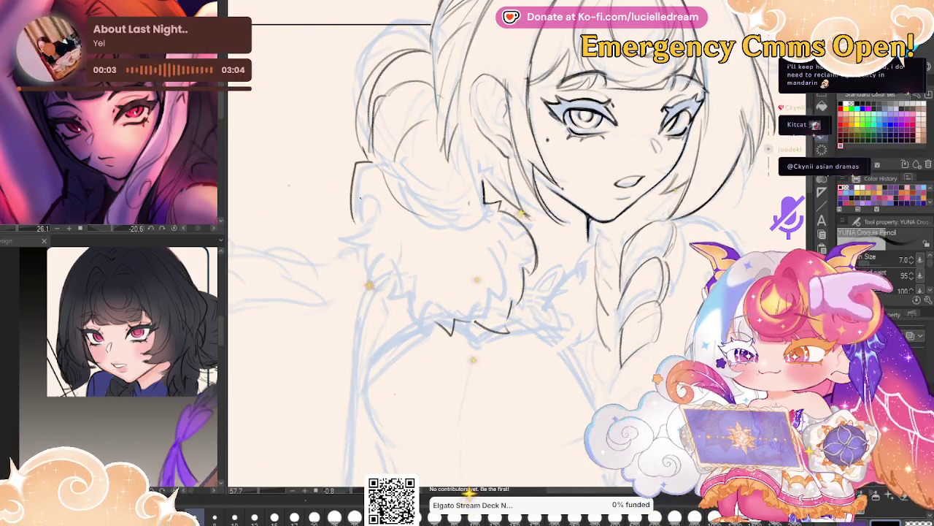
Ink the left and lower hair outlines, restoring the accidentally erased diamond pendant.
{"action": "mouse_move", "coordinate": [374, 235]}
{"action": "left_mouse_down"}
{"action": "mouse_move", "coordinate": [345, 244]}
{"action": "mouse_move", "coordinate": [362, 260]}
{"action": "left_mouse_up"}
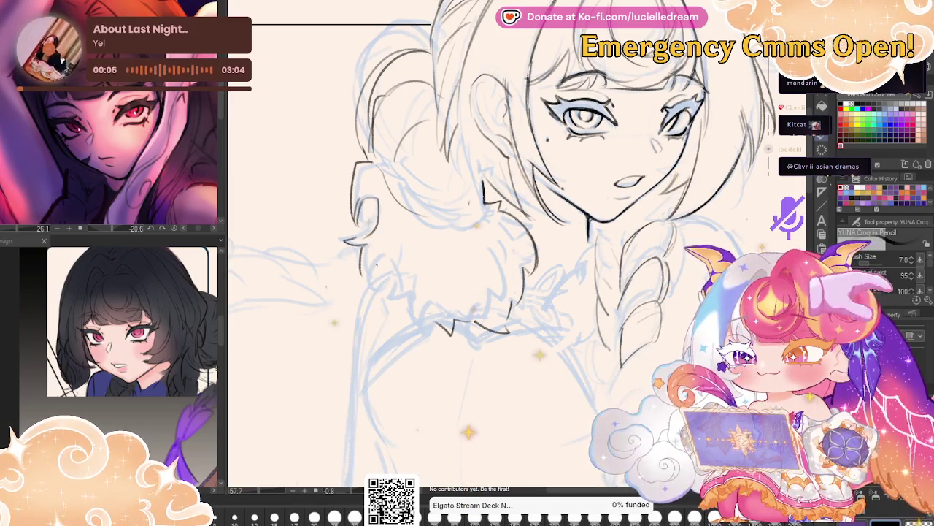
{"action": "left_click_drag", "start_coordinate": [381, 290], "coordinate": [437, 328]}
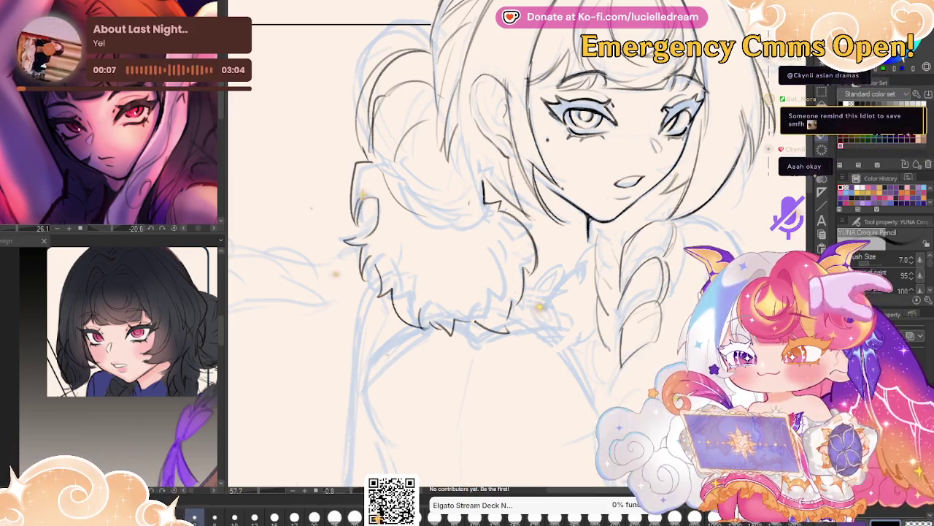
{"action": "left_click_drag", "start_coordinate": [666, 230], "coordinate": [643, 208]}
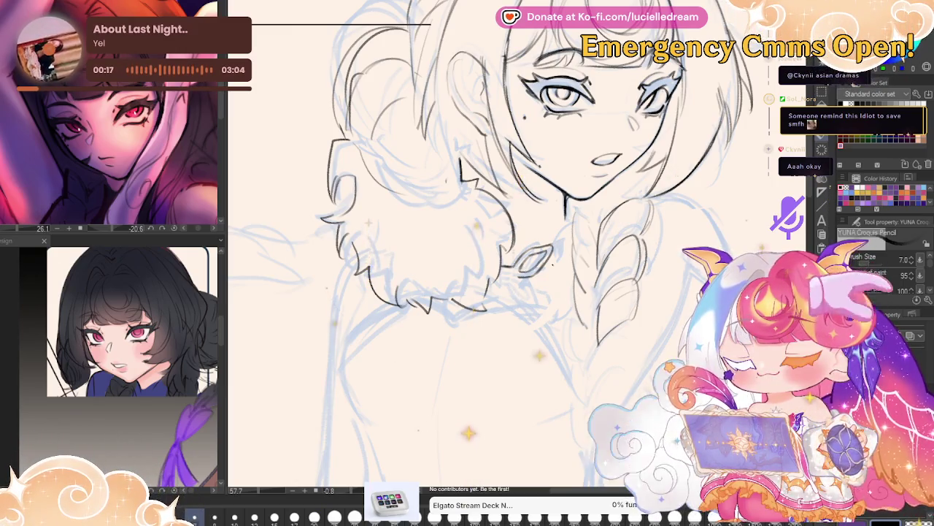
{"action": "key", "text": "h"}
{"action": "left_click_drag", "start_coordinate": [490, 252], "coordinate": [511, 271]}
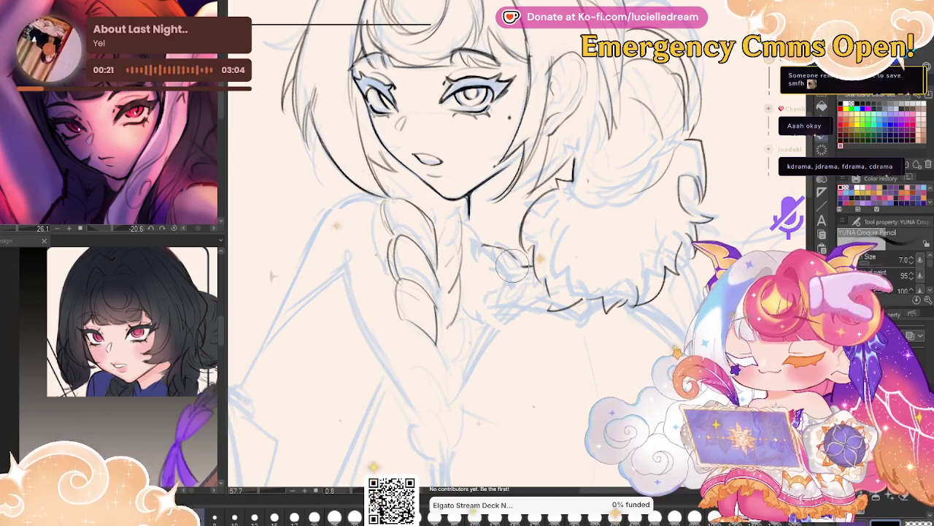
{"action": "key", "text": "ctrl+z"}
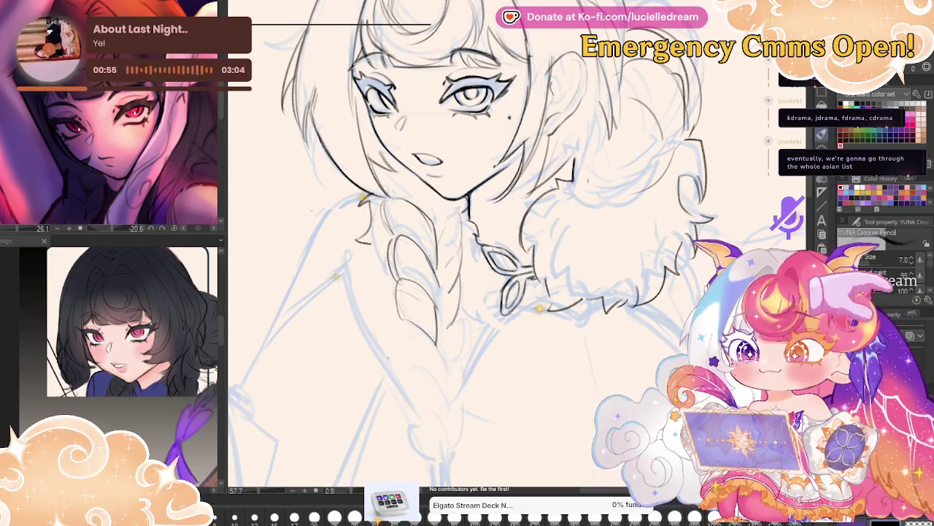
Ink both edges of the upper braid, extending them downward.
{"action": "left_click_drag", "start_coordinate": [365, 249], "coordinate": [386, 310]}
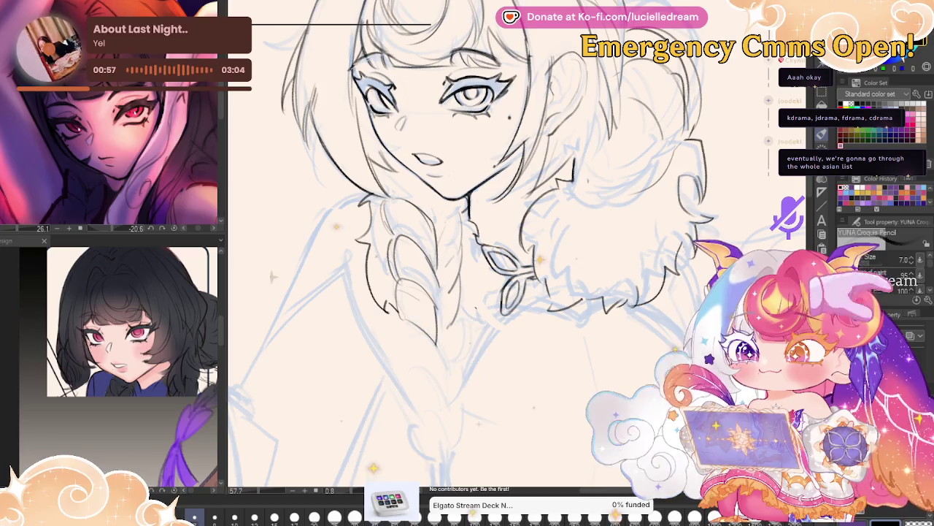
{"action": "left_click_drag", "start_coordinate": [403, 330], "coordinate": [439, 397]}
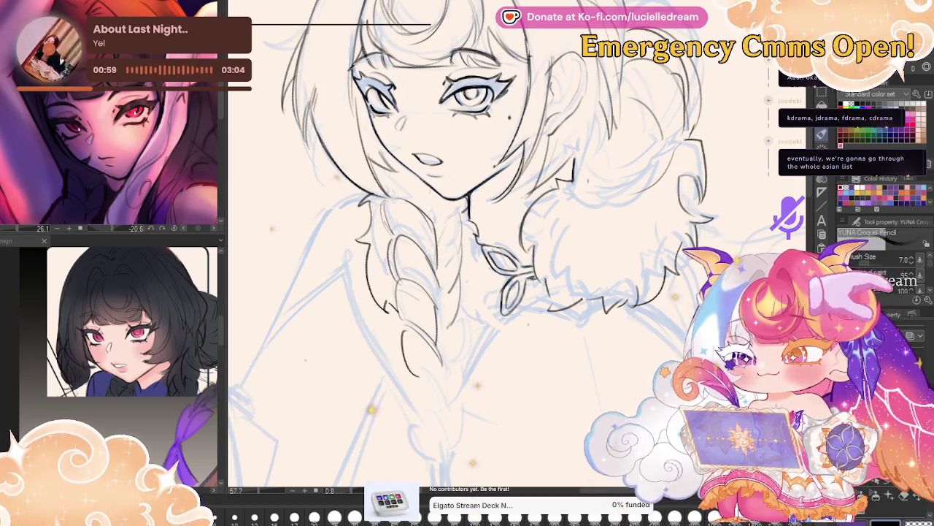
{"action": "left_click_drag", "start_coordinate": [459, 325], "coordinate": [449, 372]}
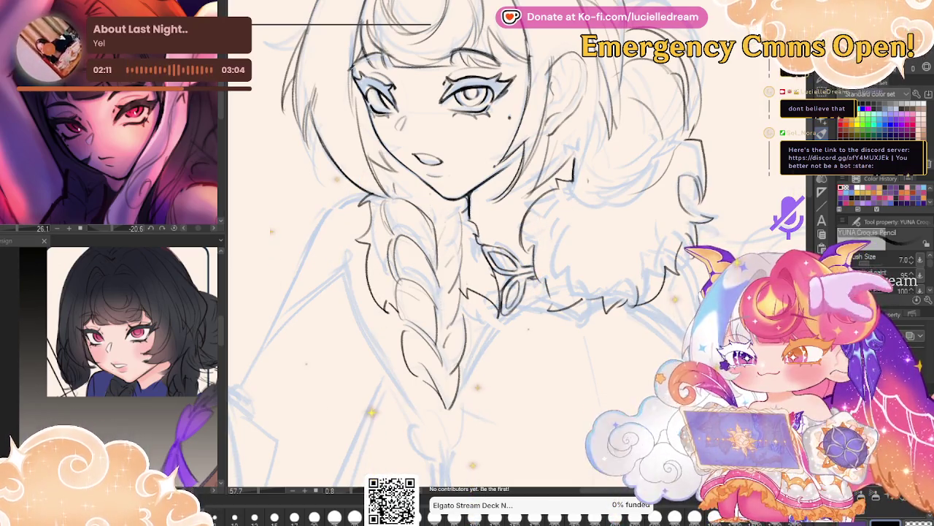
Zoom out to frame the braid and coat, and set the brush size to 10.
{"action": "scroll", "coordinate": [467, 256], "scroll_direction": "down", "scroll_amount": 3}
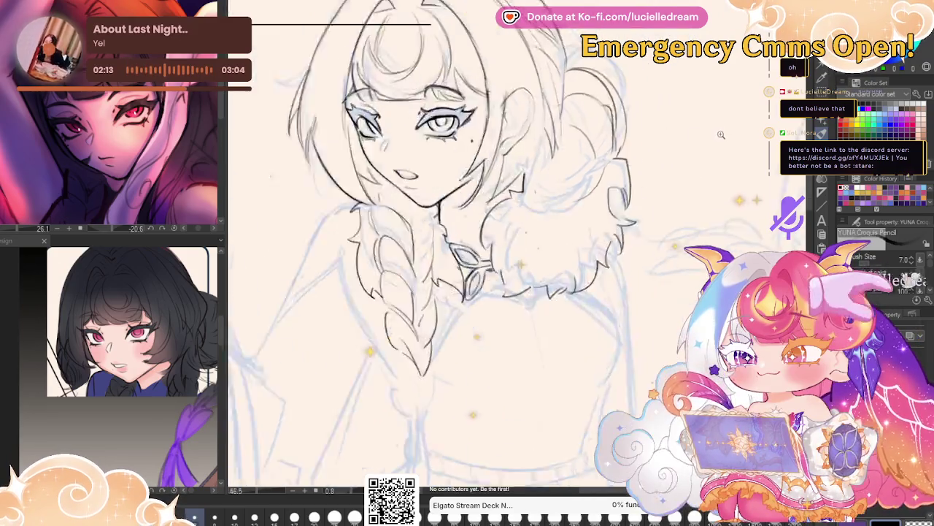
{"action": "scroll", "coordinate": [468, 256], "scroll_direction": "down", "scroll_amount": 2}
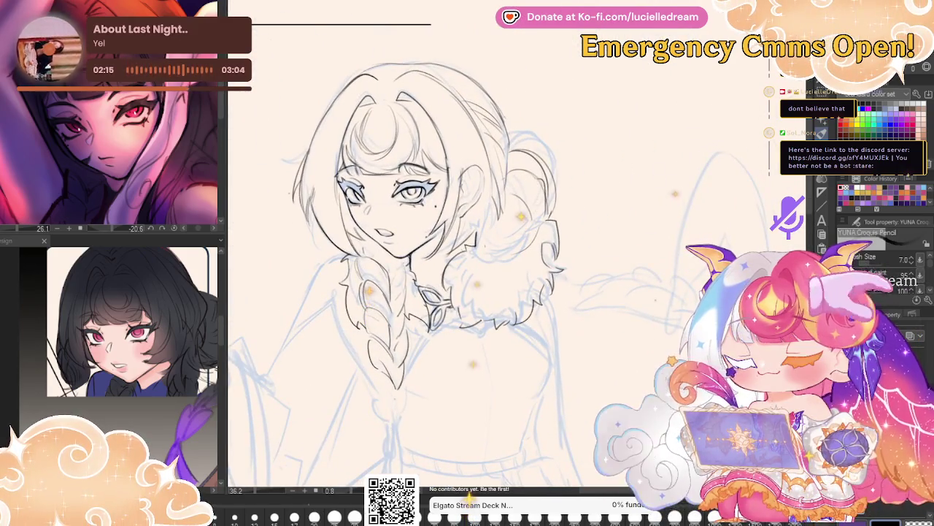
{"action": "mouse_move", "coordinate": [412, 193]}
{"action": "left_mouse_down"}
{"action": "mouse_move", "coordinate": [501, 63]}
{"action": "mouse_move", "coordinate": [514, 62]}
{"action": "left_mouse_up"}
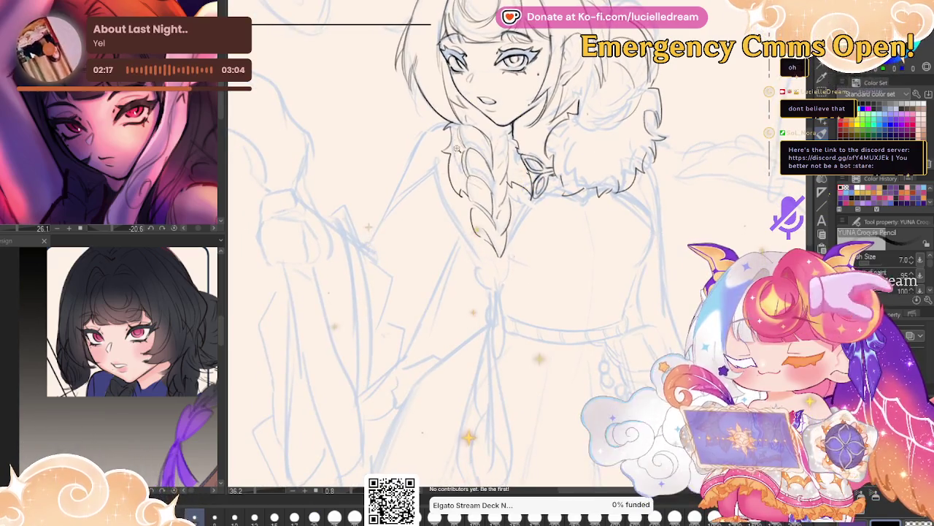
{"action": "scroll", "coordinate": [451, 117], "scroll_direction": "up", "scroll_amount": 2}
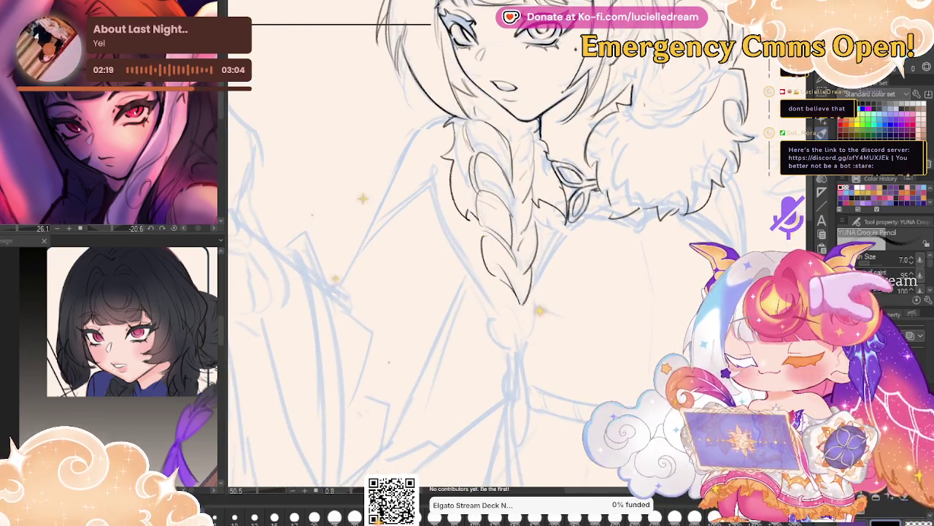
{"action": "left_click", "coordinate": [235, 517]}
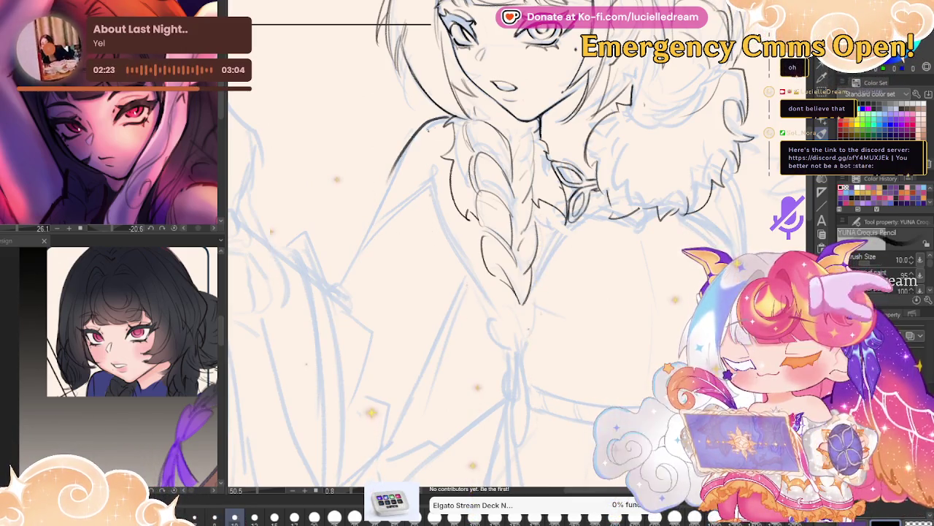
Ink bold pointed coat collar lines along both sides of the braid, then mirror to check.
{"action": "left_click_drag", "start_coordinate": [394, 172], "coordinate": [353, 259]}
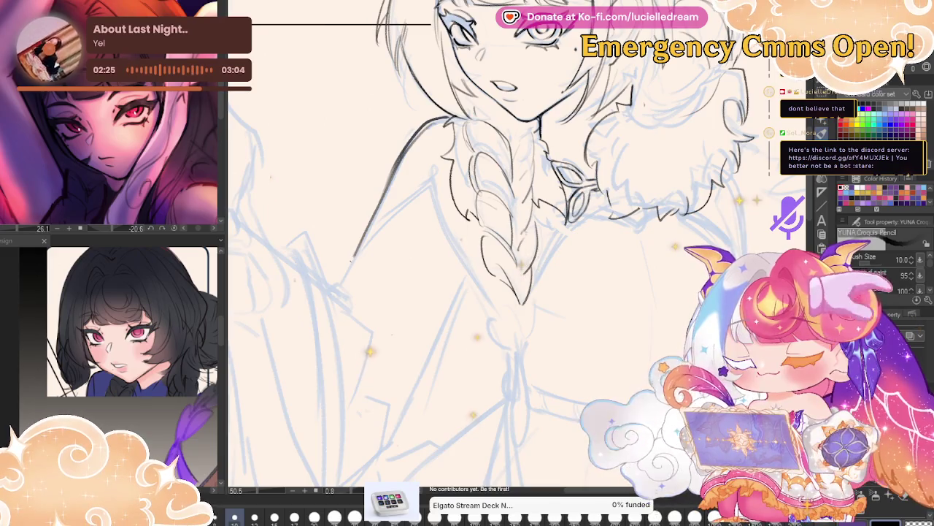
{"action": "left_click_drag", "start_coordinate": [429, 181], "coordinate": [351, 260]}
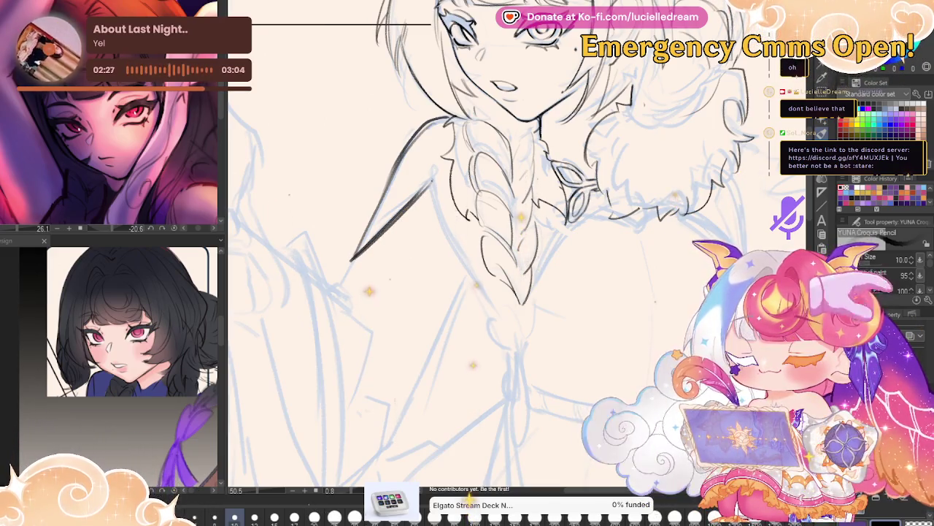
{"action": "left_click_drag", "start_coordinate": [421, 186], "coordinate": [364, 238]}
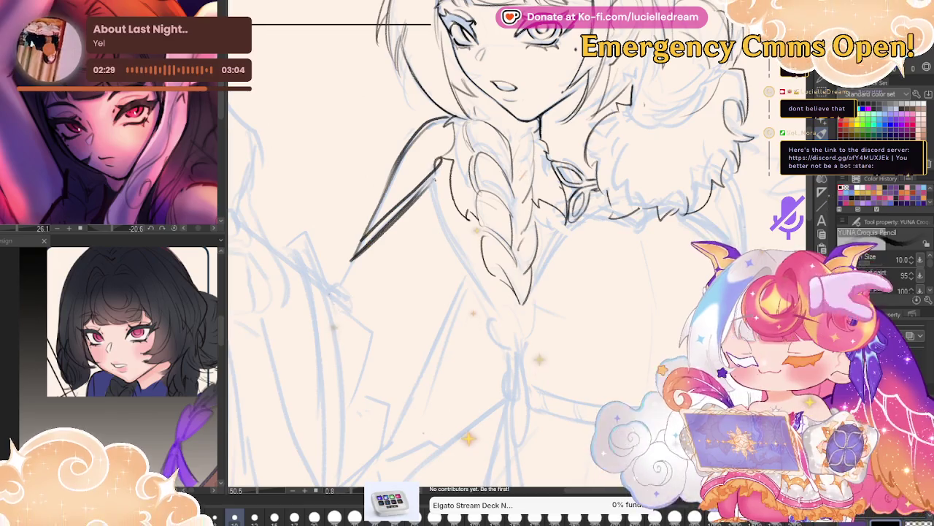
{"action": "left_click_drag", "start_coordinate": [436, 158], "coordinate": [458, 229]}
{"action": "left_click_drag", "start_coordinate": [438, 186], "coordinate": [496, 310]}
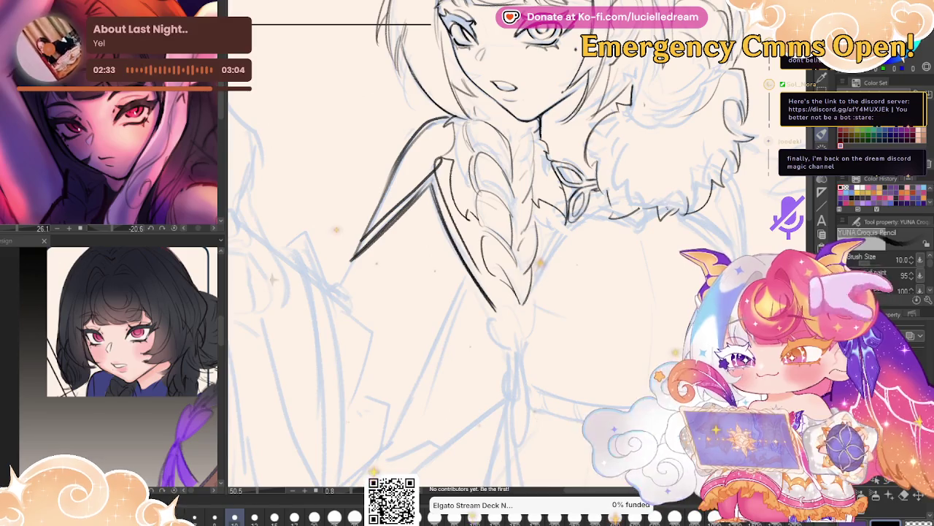
{"action": "left_click_drag", "start_coordinate": [511, 255], "coordinate": [474, 238]}
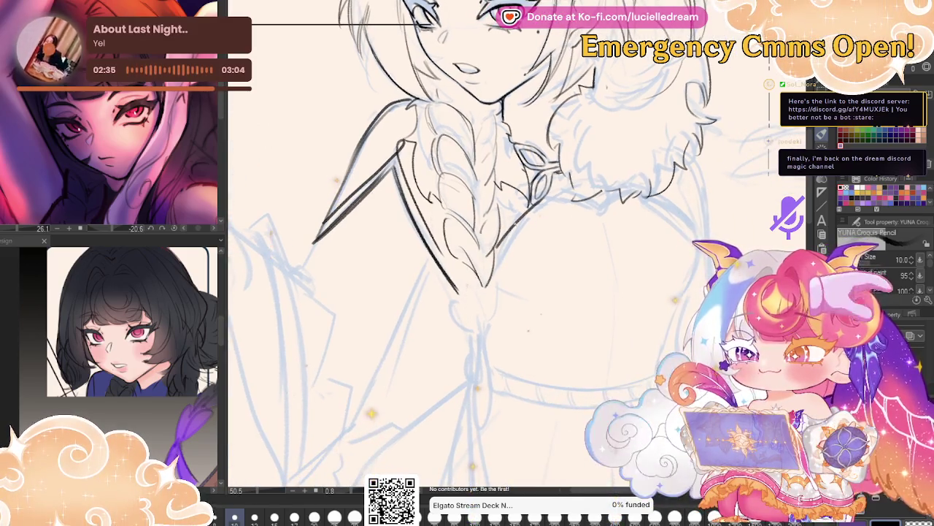
{"action": "left_click_drag", "start_coordinate": [544, 195], "coordinate": [500, 244]}
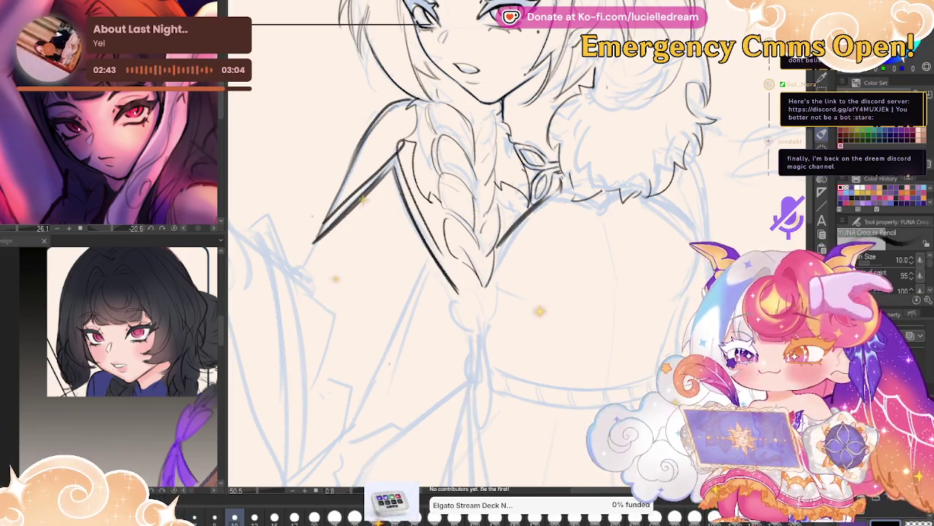
{"action": "key", "text": "h"}
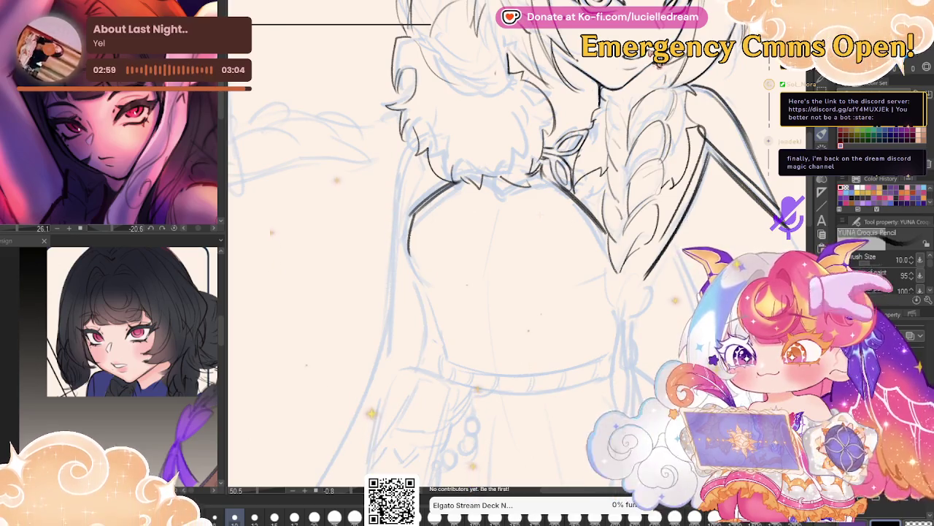
Ink the left collar line and both shoulder outlines, mirroring the view to check proportions.
{"action": "mouse_move", "coordinate": [407, 256]}
{"action": "left_mouse_down"}
{"action": "mouse_move", "coordinate": [417, 210]}
{"action": "mouse_move", "coordinate": [443, 353]}
{"action": "left_mouse_up"}
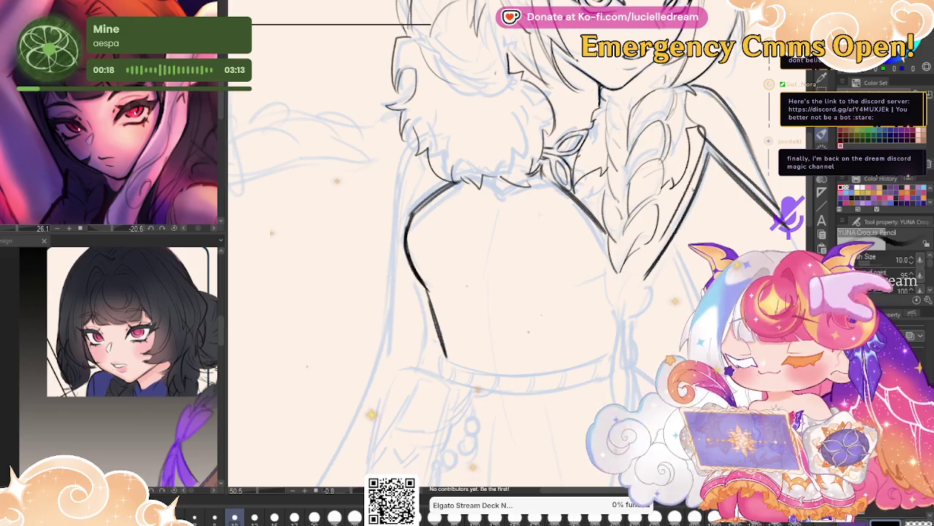
{"action": "left_click_drag", "start_coordinate": [427, 196], "coordinate": [491, 214]}
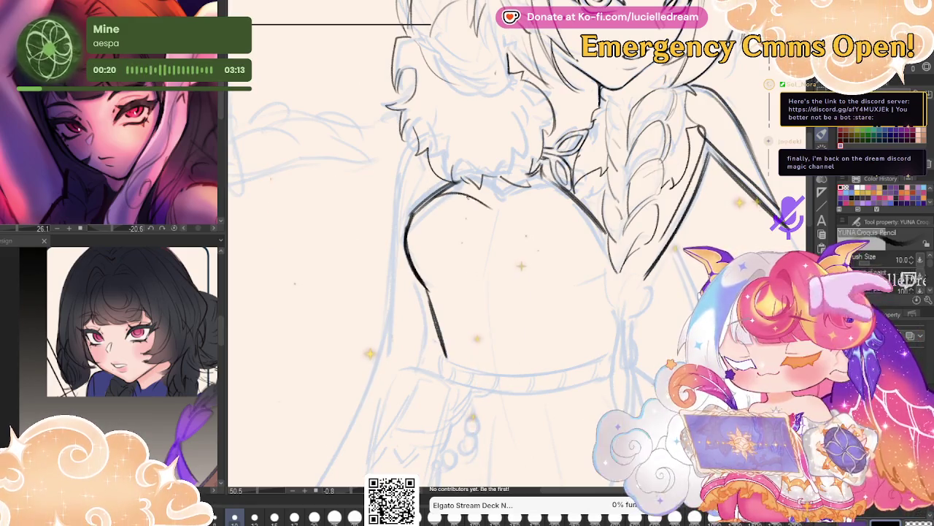
{"action": "key", "text": "h"}
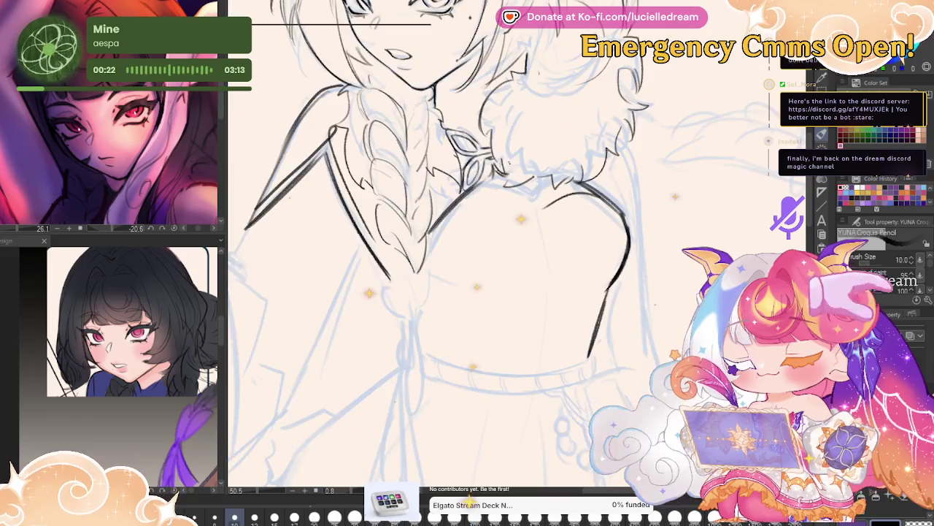
{"action": "left_click_drag", "start_coordinate": [606, 206], "coordinate": [631, 198]}
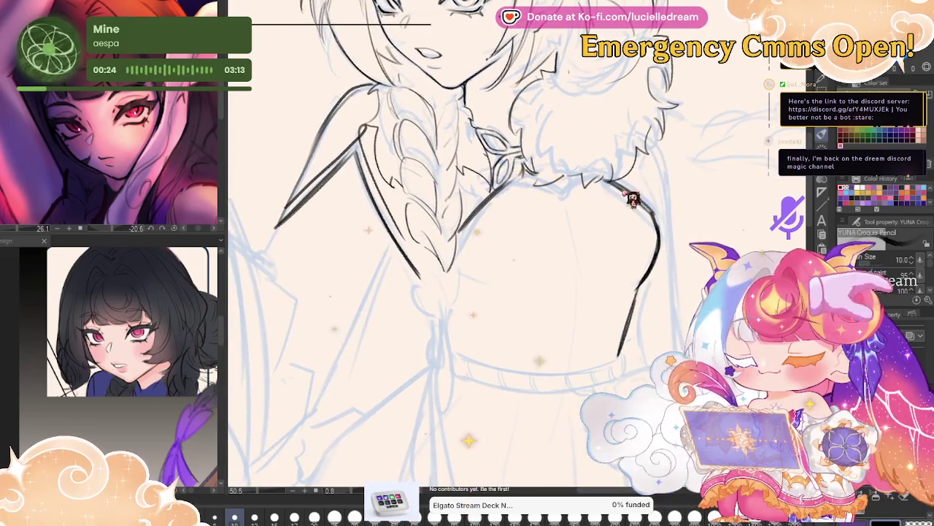
{"action": "mouse_move", "coordinate": [576, 210]}
{"action": "left_mouse_down"}
{"action": "mouse_move", "coordinate": [617, 192]}
{"action": "mouse_move", "coordinate": [562, 212]}
{"action": "left_mouse_up"}
{"action": "mouse_move", "coordinate": [710, 192]}
{"action": "left_mouse_down"}
{"action": "mouse_move", "coordinate": [665, 287]}
{"action": "mouse_move", "coordinate": [599, 274]}
{"action": "left_mouse_up"}
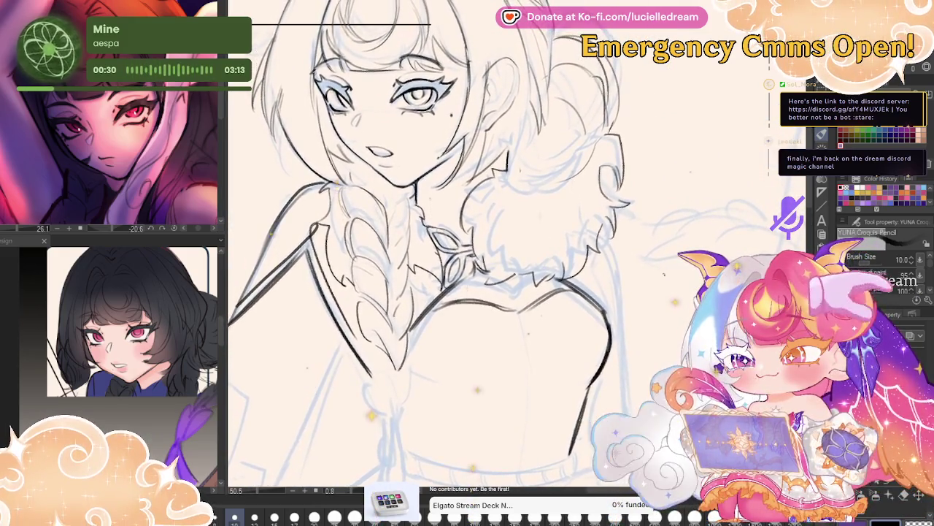
{"action": "key", "text": "h"}
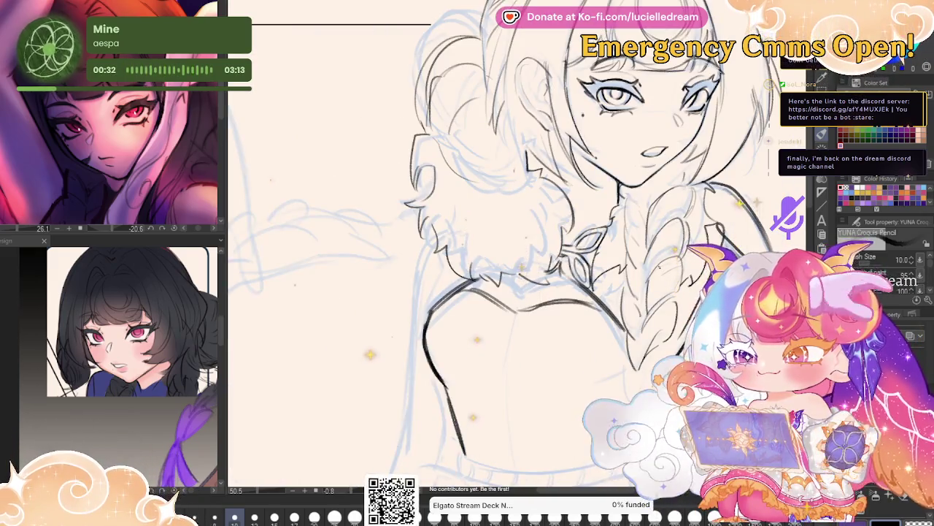
{"action": "key", "text": "h"}
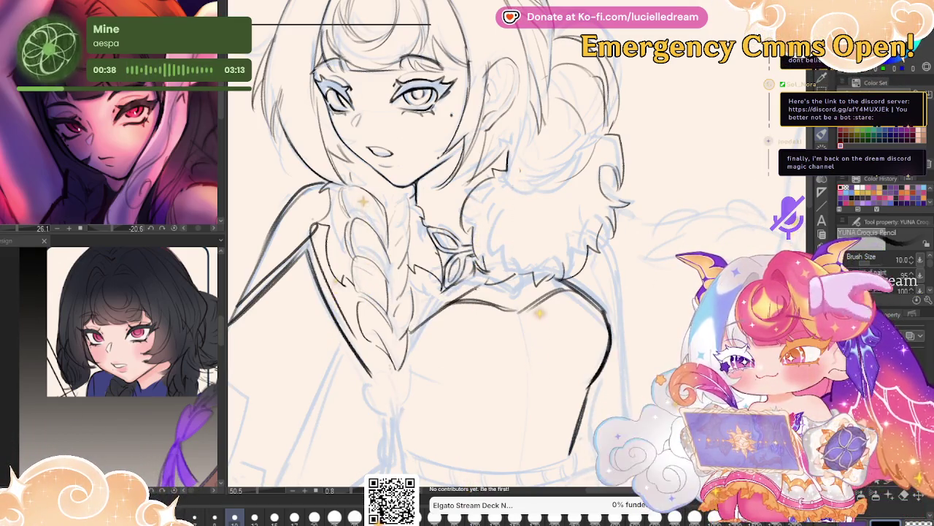
Zoom out to show the upper body and face, and mirror the view to check.
{"action": "mouse_move", "coordinate": [711, 274]}
{"action": "left_mouse_down"}
{"action": "mouse_move", "coordinate": [671, 228]}
{"action": "mouse_move", "coordinate": [720, 222]}
{"action": "mouse_move", "coordinate": [726, 273]}
{"action": "left_mouse_up"}
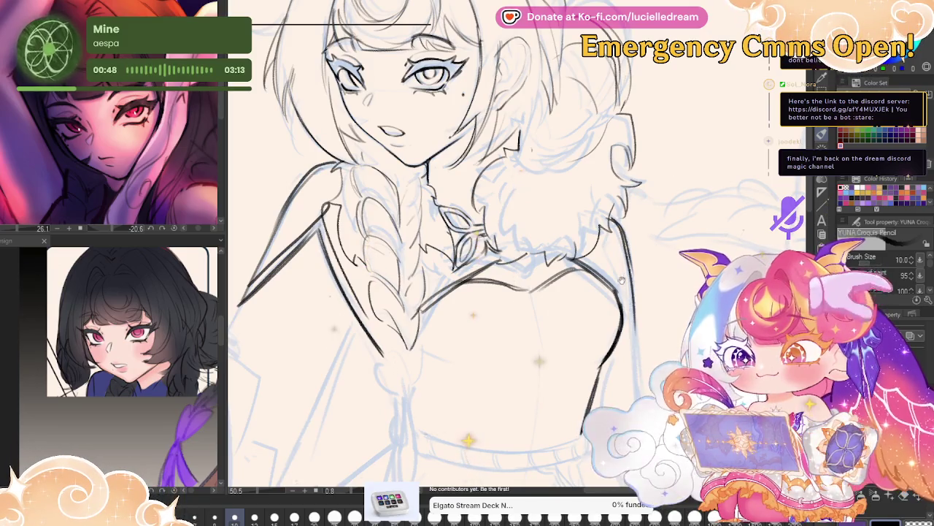
{"action": "left_click_drag", "start_coordinate": [621, 279], "coordinate": [656, 206]}
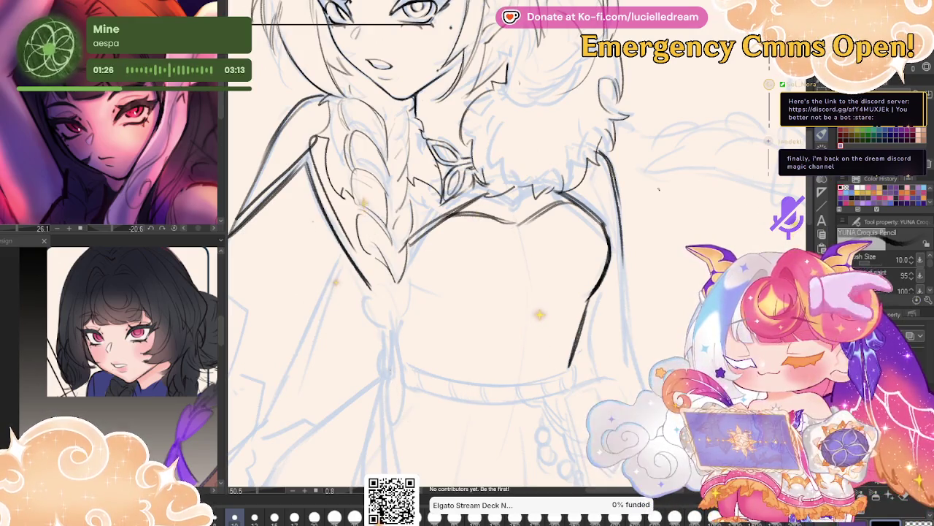
{"action": "left_click_drag", "start_coordinate": [423, 292], "coordinate": [606, 233]}
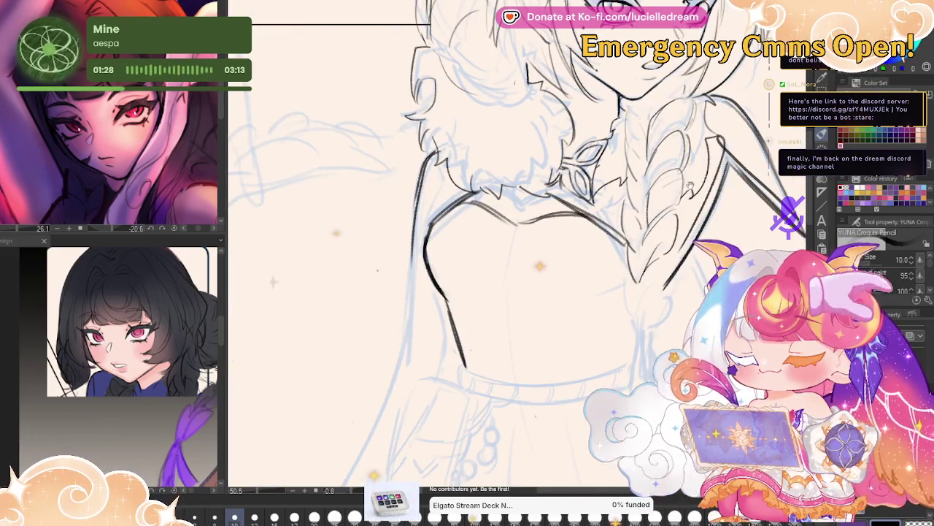
{"action": "scroll", "coordinate": [606, 234], "scroll_direction": "down", "scroll_amount": 3}
{"action": "scroll", "coordinate": [603, 212], "scroll_direction": "up", "scroll_amount": 1}
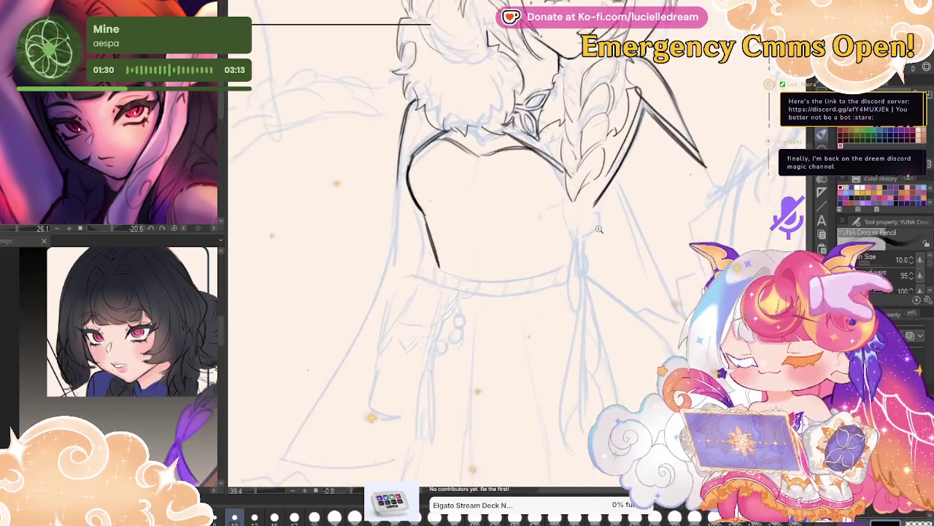
{"action": "scroll", "coordinate": [604, 212], "scroll_direction": "up", "scroll_amount": 1}
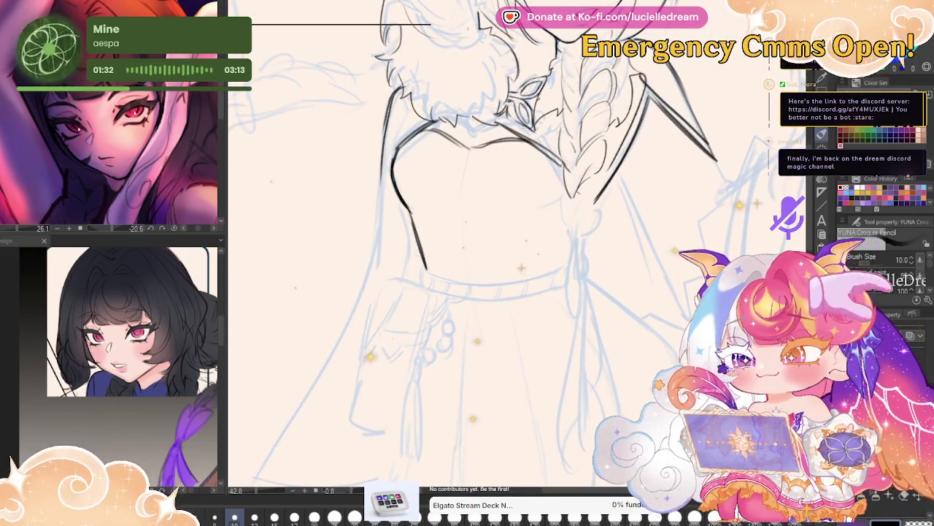
{"action": "left_click_drag", "start_coordinate": [714, 158], "coordinate": [709, 247]}
{"action": "key", "text": "h"}
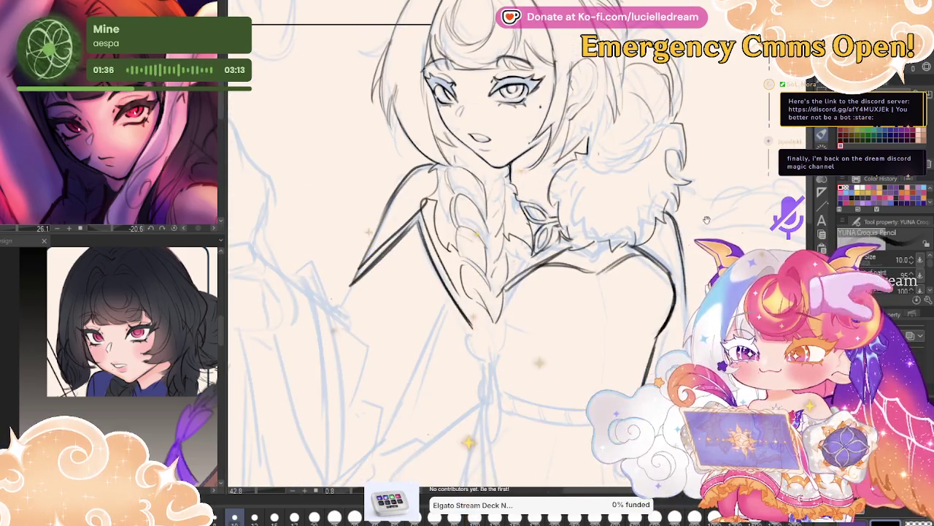
{"action": "scroll", "coordinate": [467, 255], "scroll_direction": "down", "scroll_amount": 3}
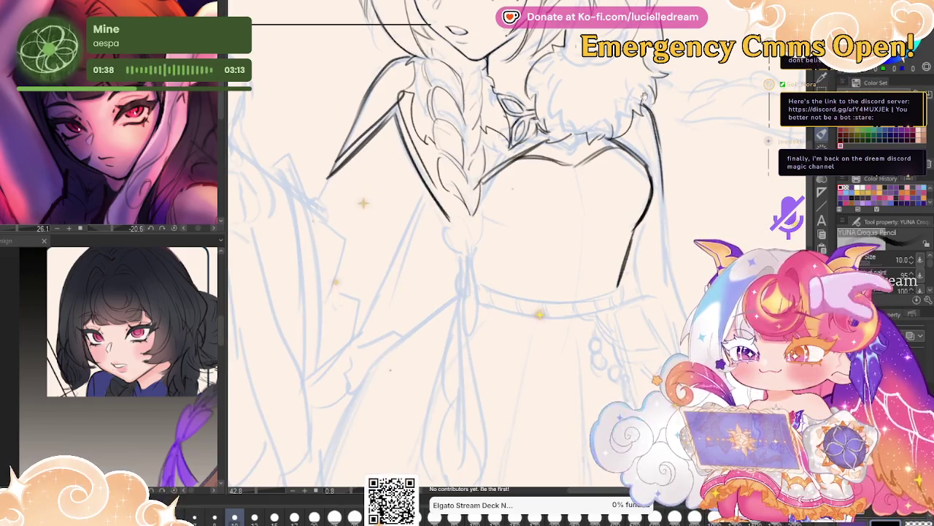
{"action": "scroll", "coordinate": [482, 241], "scroll_direction": "left", "scroll_amount": 2}
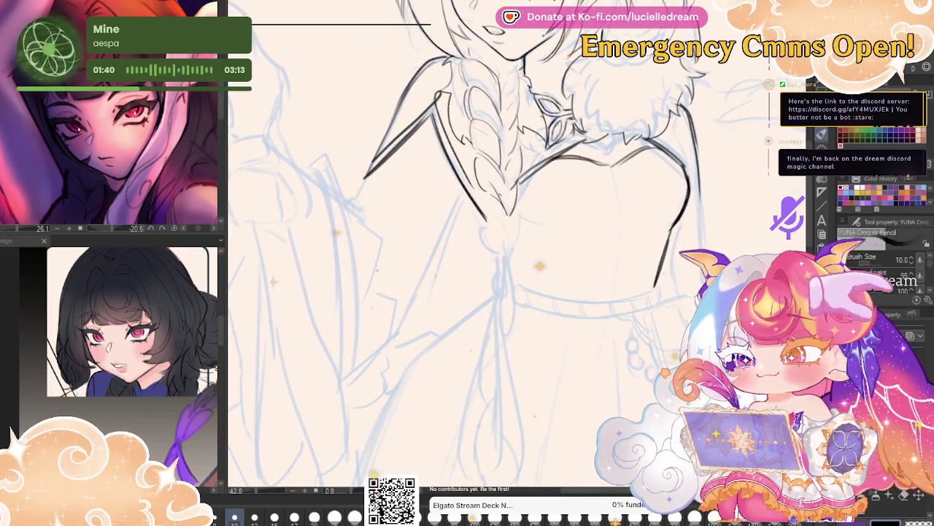
Ink fur along the collar and redraw the lower braid with long dark strands.
{"action": "left_click_drag", "start_coordinate": [571, 130], "coordinate": [597, 106]}
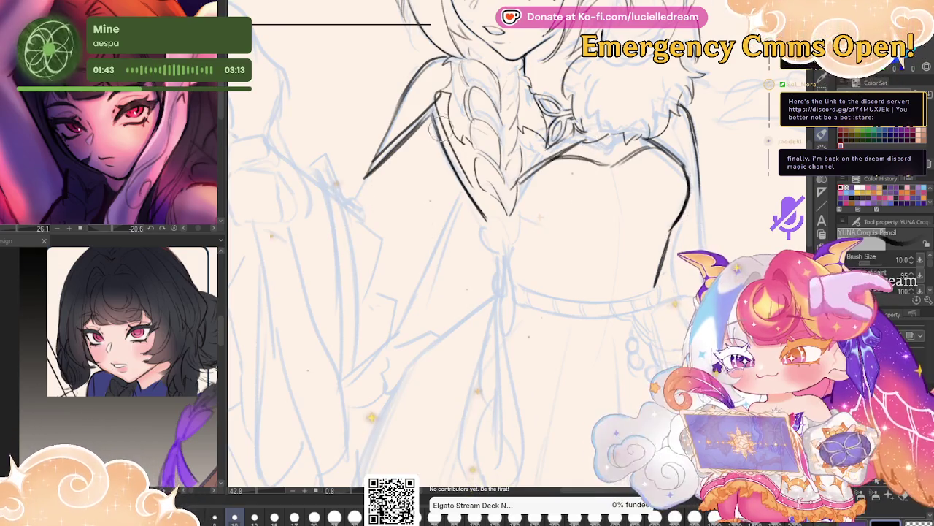
{"action": "left_click_drag", "start_coordinate": [441, 131], "coordinate": [440, 137]}
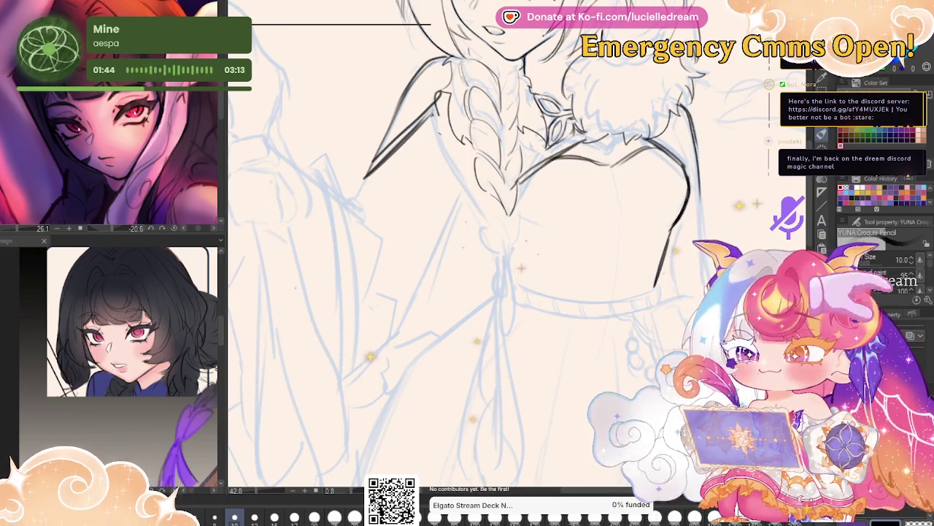
{"action": "mouse_move", "coordinate": [473, 208]}
{"action": "left_mouse_down"}
{"action": "mouse_move", "coordinate": [482, 244]}
{"action": "mouse_move", "coordinate": [473, 287]}
{"action": "left_mouse_up"}
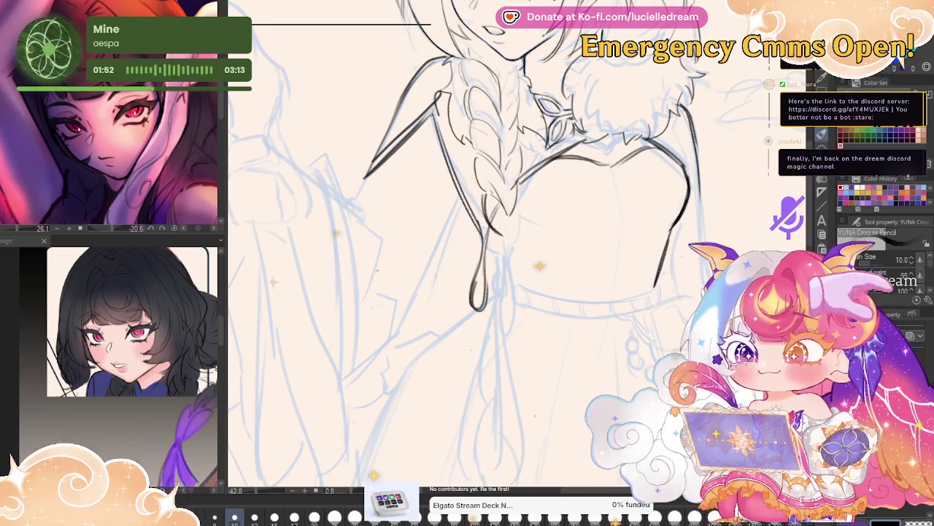
{"action": "scroll", "coordinate": [725, 156], "scroll_direction": "up", "scroll_amount": 3}
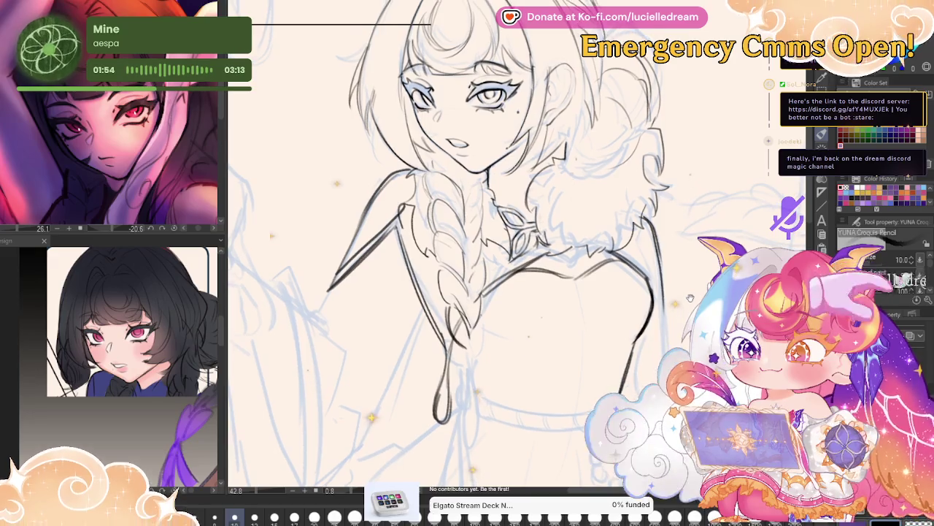
{"action": "scroll", "coordinate": [726, 155], "scroll_direction": "down", "scroll_amount": 4}
{"action": "left_click_drag", "start_coordinate": [726, 156], "coordinate": [736, 136]}
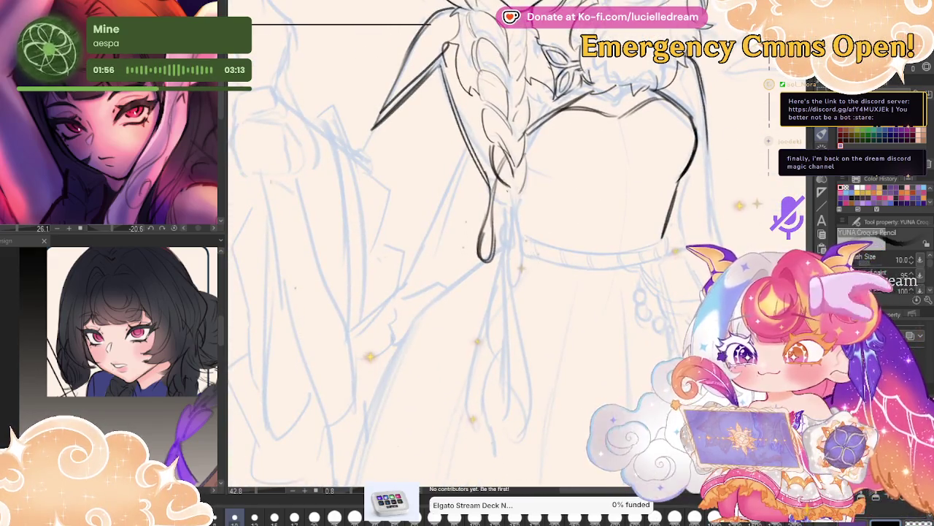
{"action": "key", "text": "ctrl+z"}
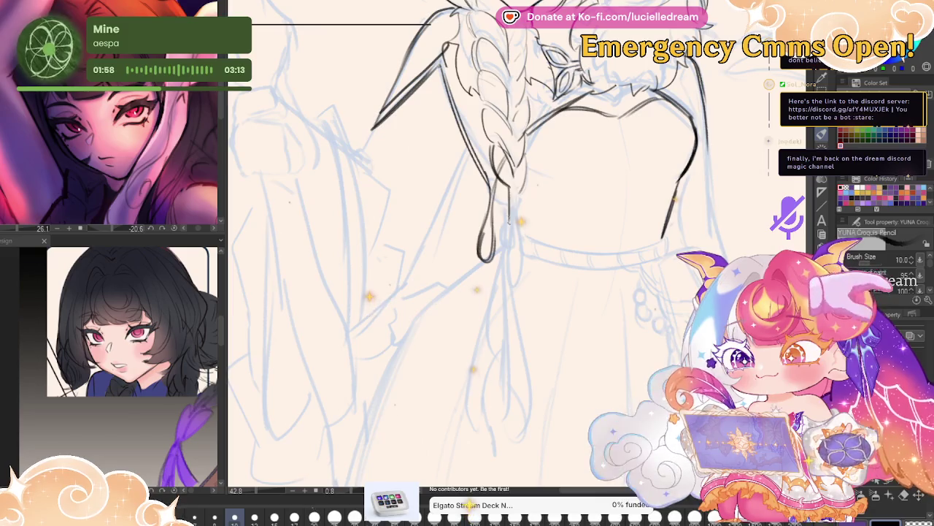
{"action": "left_click_drag", "start_coordinate": [519, 187], "coordinate": [520, 222]}
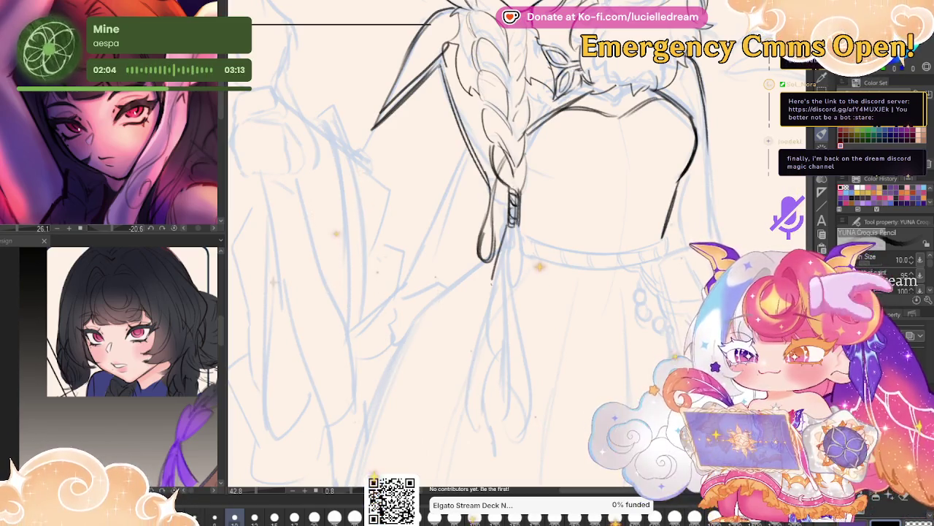
{"action": "left_click_drag", "start_coordinate": [511, 226], "coordinate": [484, 335]}
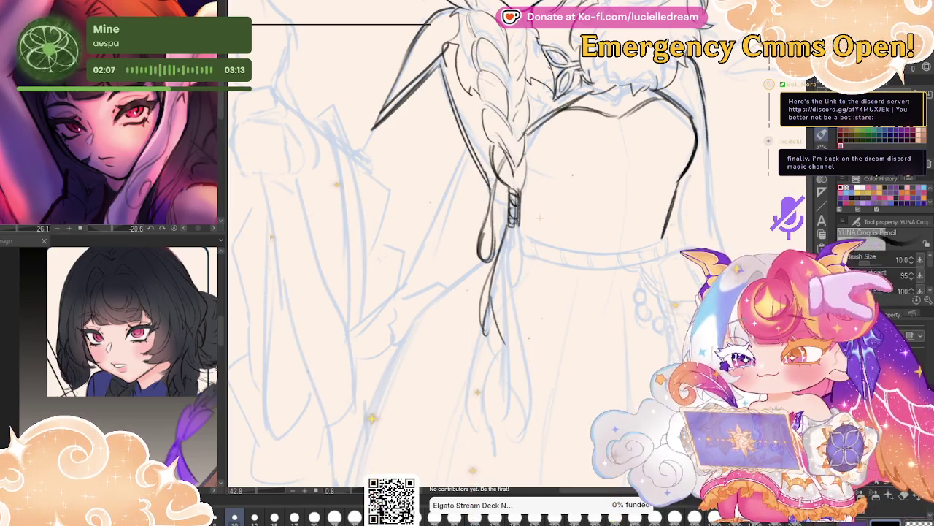
{"action": "left_click_drag", "start_coordinate": [513, 232], "coordinate": [505, 343]}
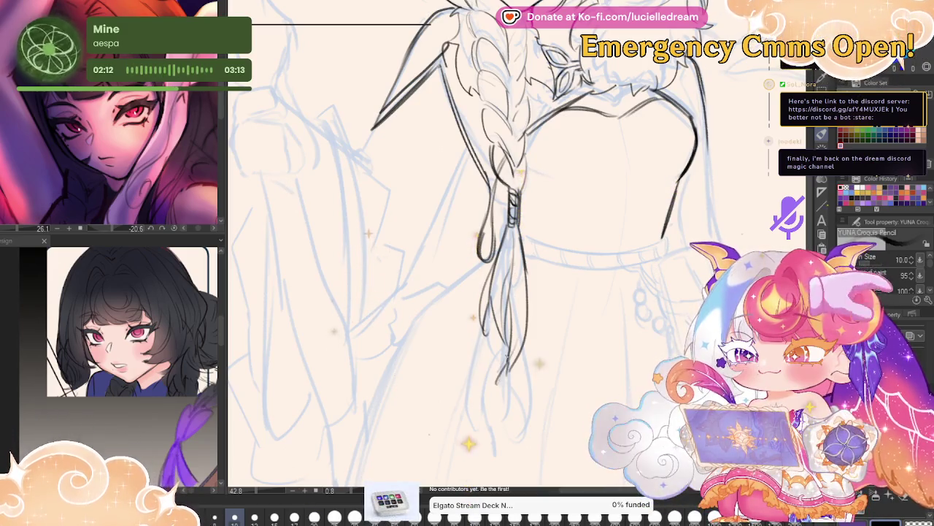
Zoom out and mirror the view to check the whole figure.
{"action": "scroll", "coordinate": [678, 216], "scroll_direction": "down", "scroll_amount": 1}
{"action": "scroll", "coordinate": [678, 216], "scroll_direction": "down", "scroll_amount": 1}
{"action": "scroll", "coordinate": [678, 216], "scroll_direction": "down", "scroll_amount": 2}
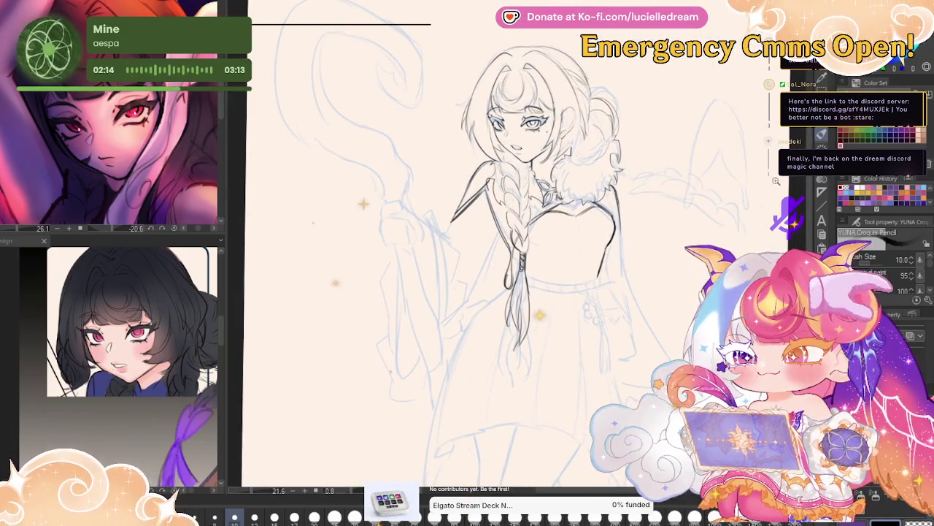
{"action": "key", "text": "h"}
{"action": "scroll", "coordinate": [728, 206], "scroll_direction": "up", "scroll_amount": 1}
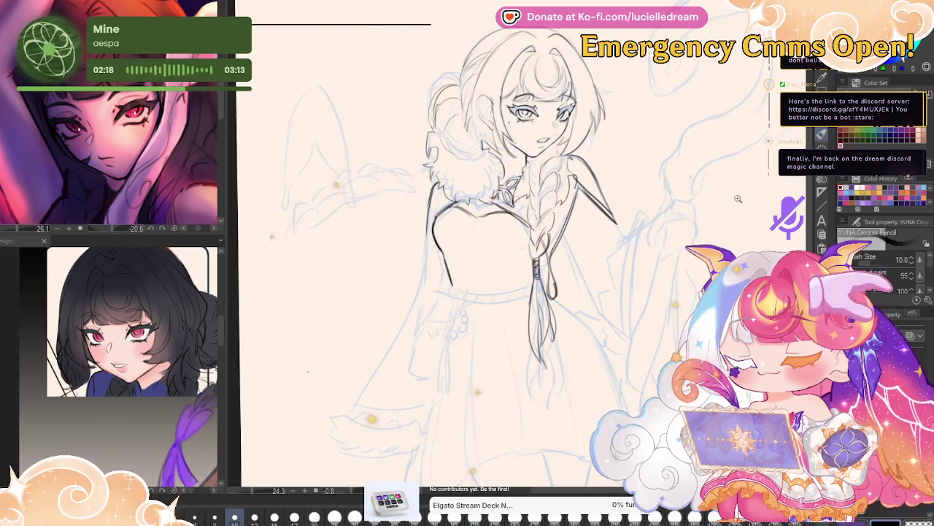
{"action": "scroll", "coordinate": [738, 198], "scroll_direction": "down", "scroll_amount": 5}
{"action": "scroll", "coordinate": [712, 192], "scroll_direction": "up", "scroll_amount": 3}
{"action": "scroll", "coordinate": [711, 192], "scroll_direction": "up", "scroll_amount": 1}
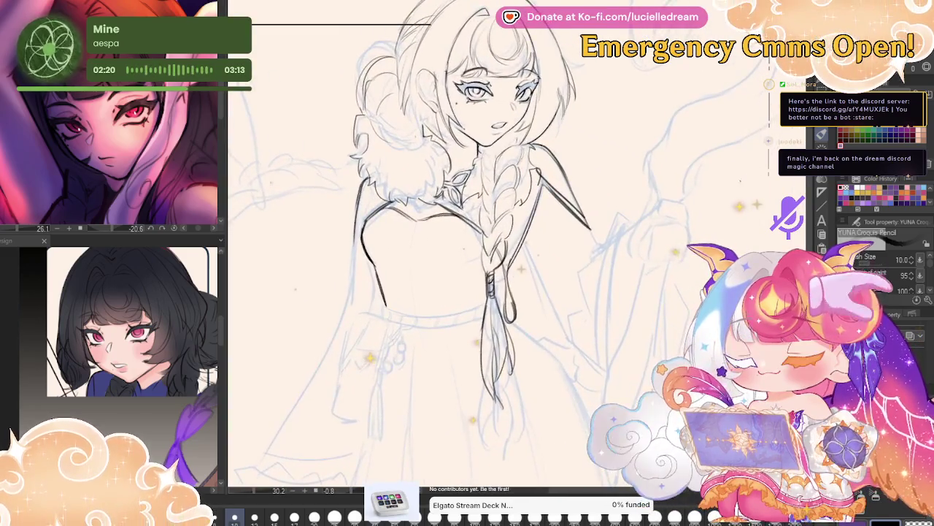
{"action": "scroll", "coordinate": [723, 187], "scroll_direction": "up", "scroll_amount": 1}
{"action": "key", "text": "m"}
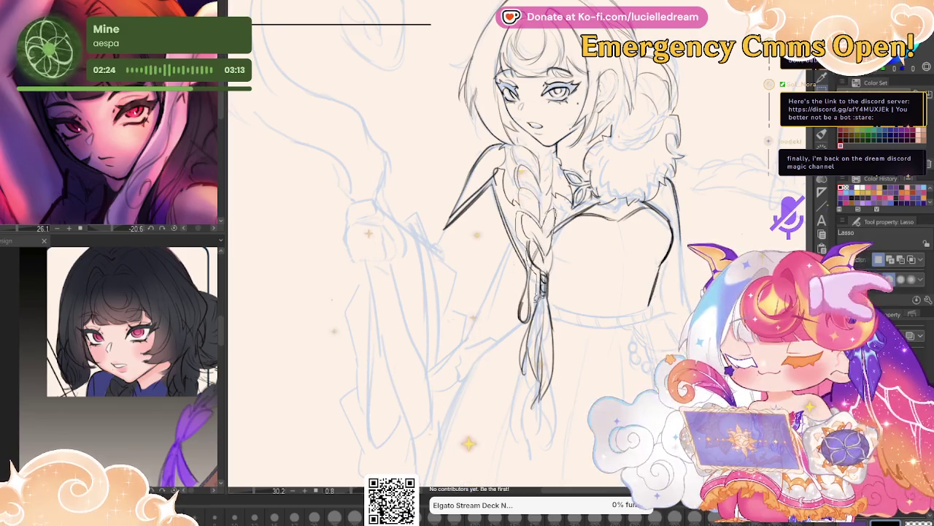
Lasso the lower braid and transform it down about 70 px.
{"action": "left_click_drag", "start_coordinate": [546, 223], "coordinate": [578, 428]}
{"action": "key", "text": "ctrl+t"}
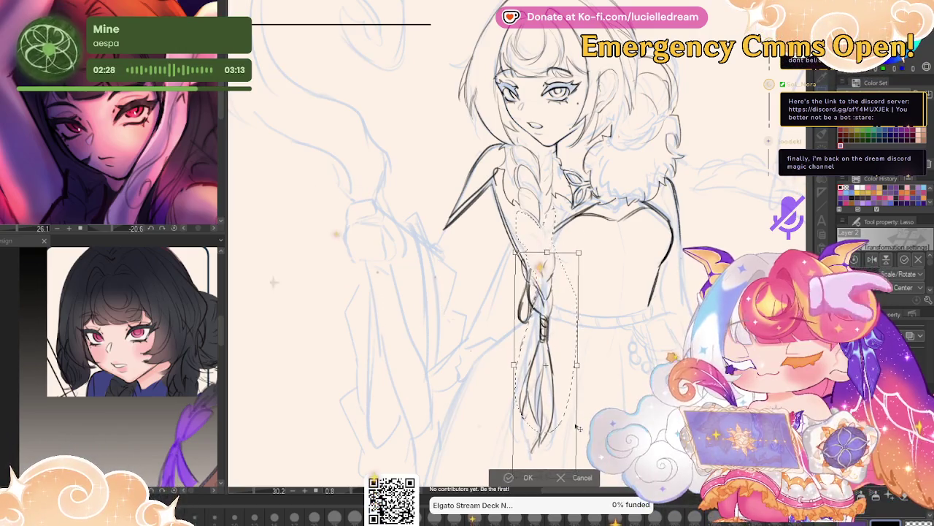
{"action": "key", "text": "Return"}
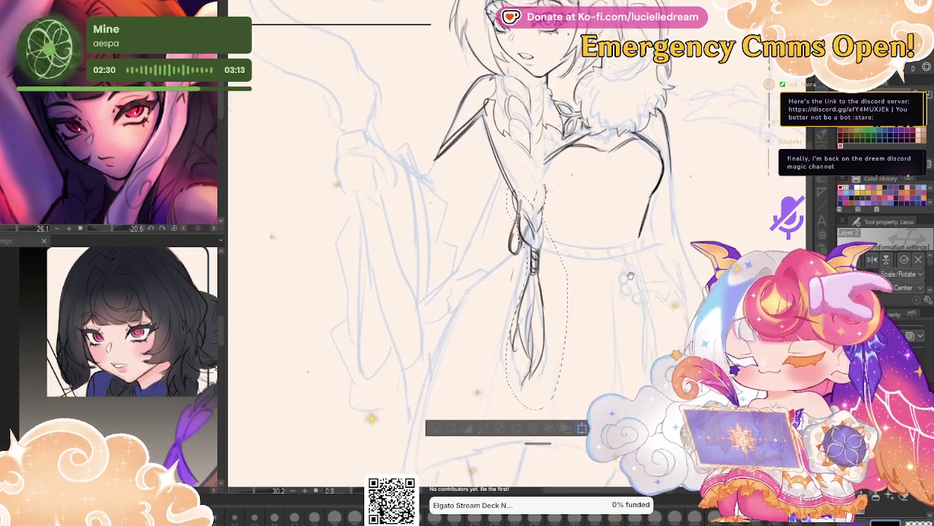
{"action": "left_click_drag", "start_coordinate": [681, 334], "coordinate": [670, 192]}
{"action": "key", "text": "ctrl+t"}
{"action": "mouse_move", "coordinate": [549, 261]}
{"action": "left_mouse_down"}
{"action": "mouse_move", "coordinate": [550, 314]}
{"action": "mouse_move", "coordinate": [548, 285]}
{"action": "left_mouse_up"}
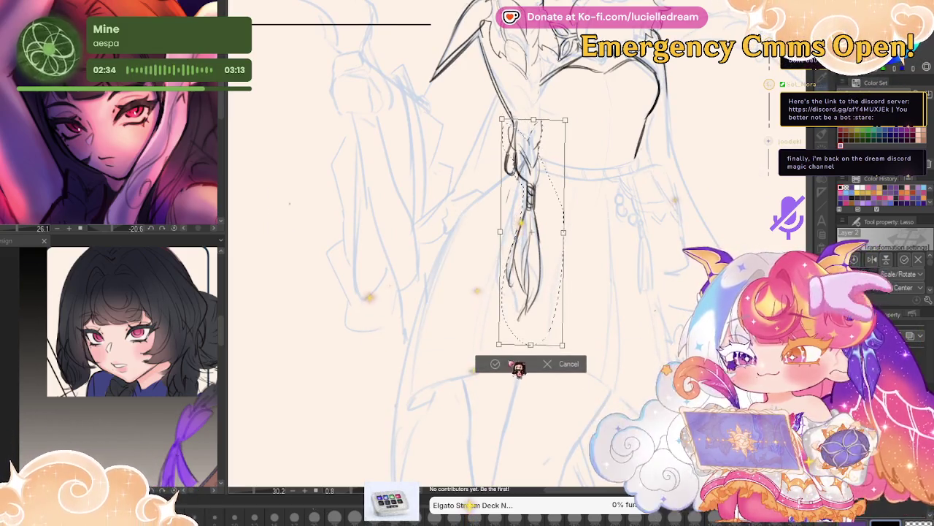
{"action": "left_click", "coordinate": [514, 362]}
{"action": "key", "text": "ctrl+d"}
{"action": "key", "text": "p"}
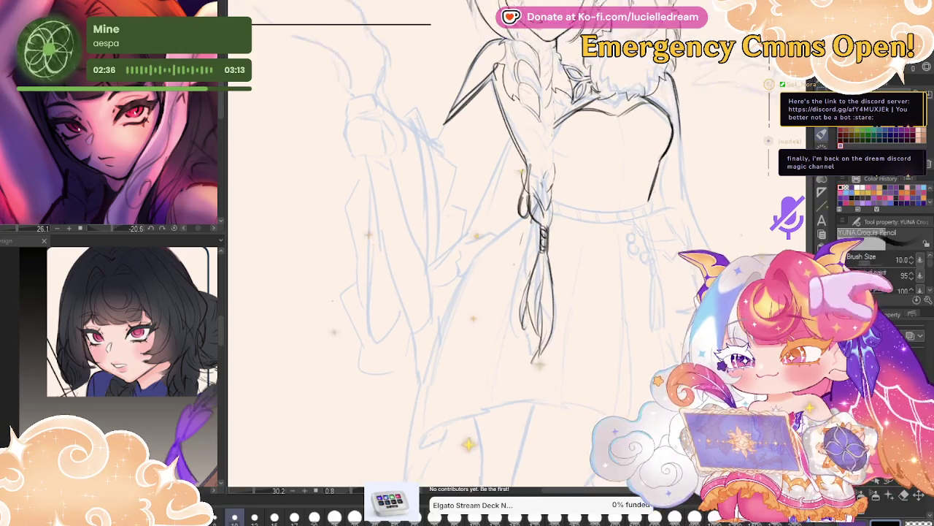
Restore the braid selection, move it up, then down about 100 px into final position.
{"action": "left_click_drag", "start_coordinate": [522, 219], "coordinate": [552, 306]}
{"action": "key", "text": "ctrl+z"}
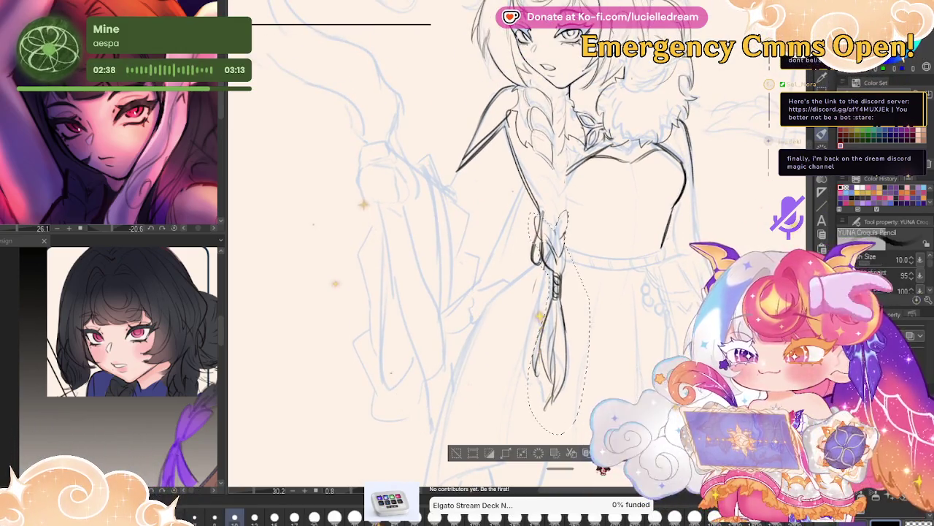
{"action": "key", "text": "ctrl+t"}
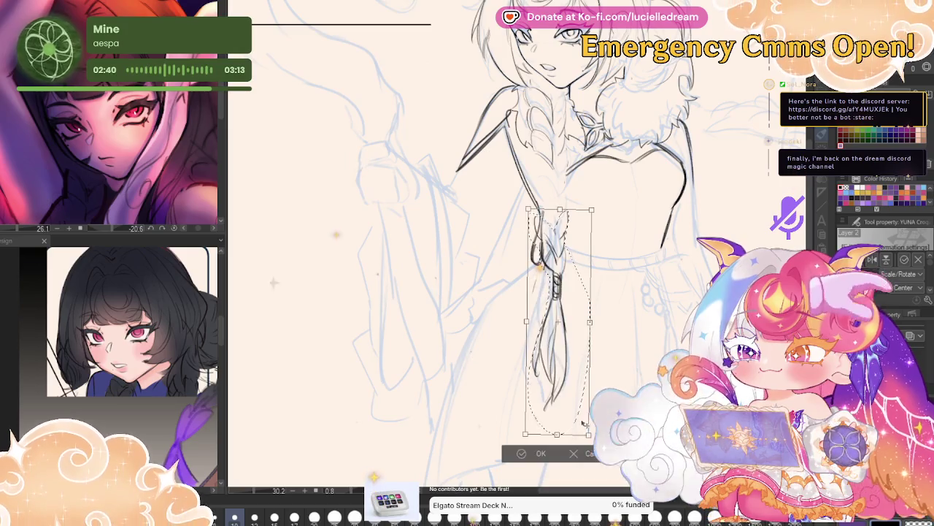
{"action": "left_click_drag", "start_coordinate": [583, 423], "coordinate": [584, 365]}
{"action": "key", "text": "Return"}
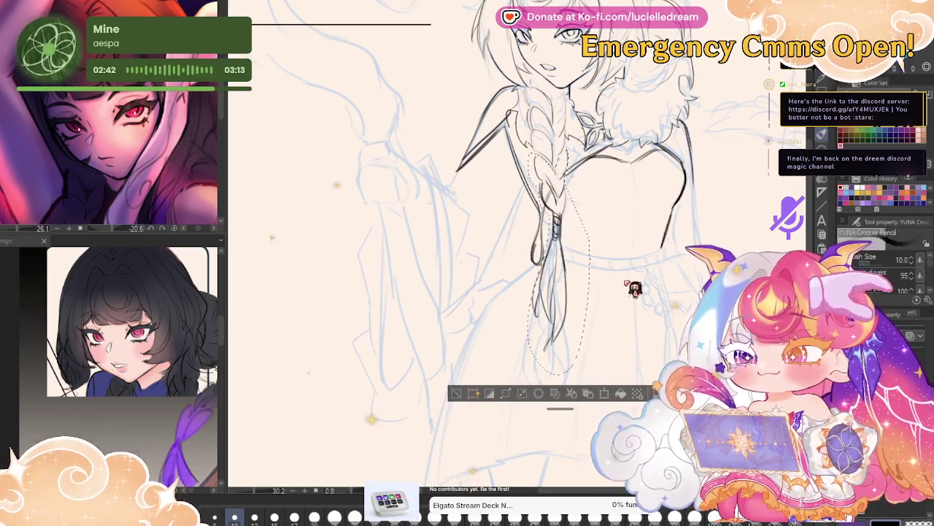
{"action": "key", "text": "ctrl+t"}
{"action": "left_click_drag", "start_coordinate": [576, 354], "coordinate": [579, 431]}
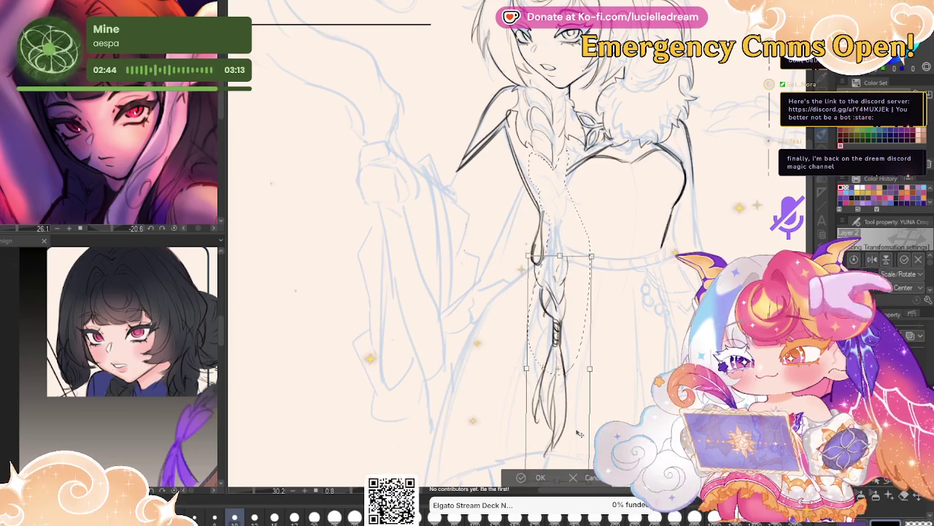
{"action": "left_click", "coordinate": [541, 478]}
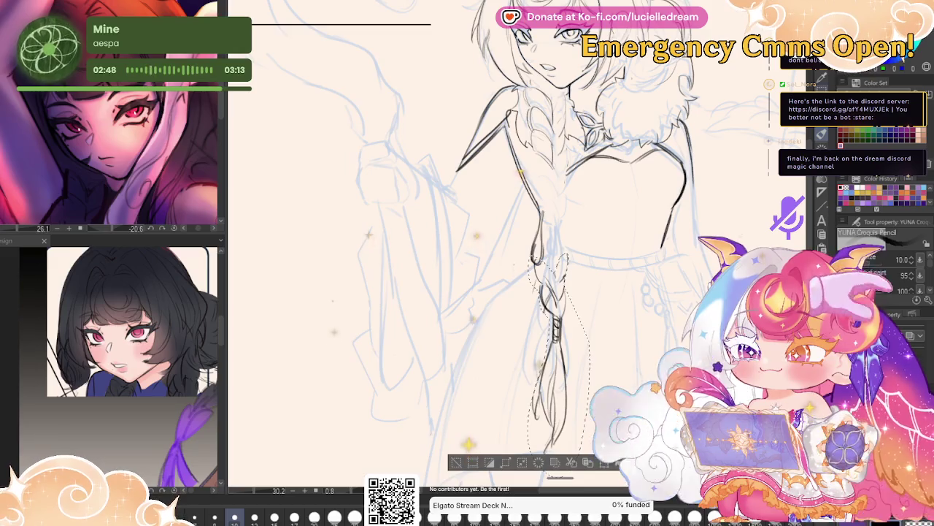
{"action": "key", "text": "ctrl+d"}
Ink the front braid's plaits past the waist, mirroring the canvas to check proportions.
{"action": "key", "text": "m"}
{"action": "key", "text": "p"}
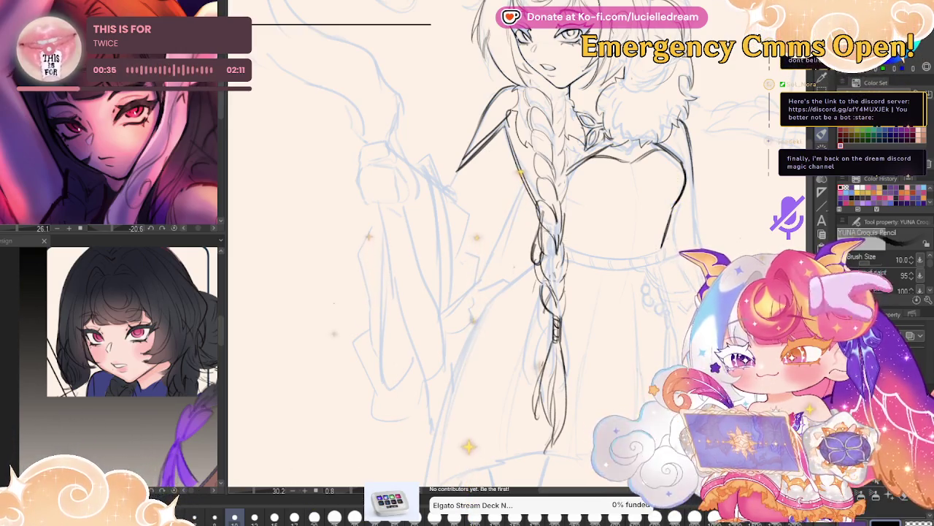
{"action": "key", "text": "h"}
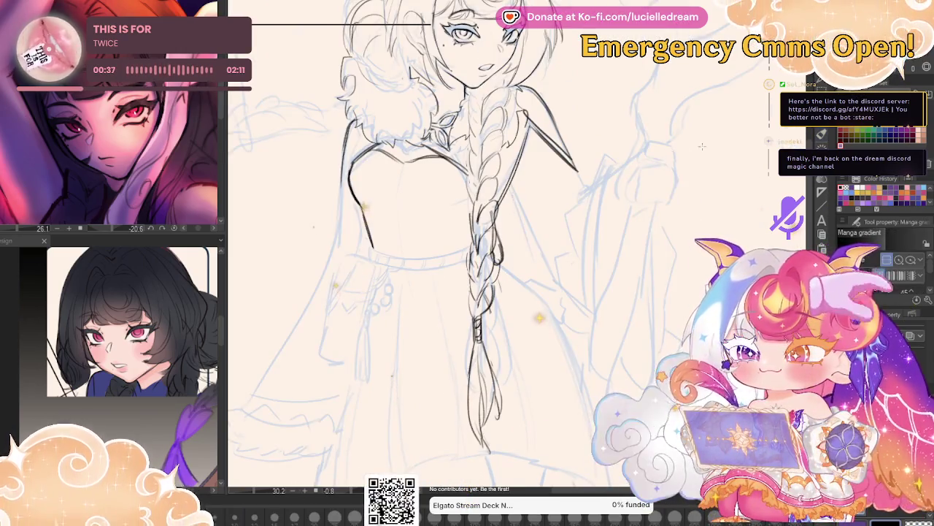
{"action": "left_click_drag", "start_coordinate": [146, 157], "coordinate": [271, 264]}
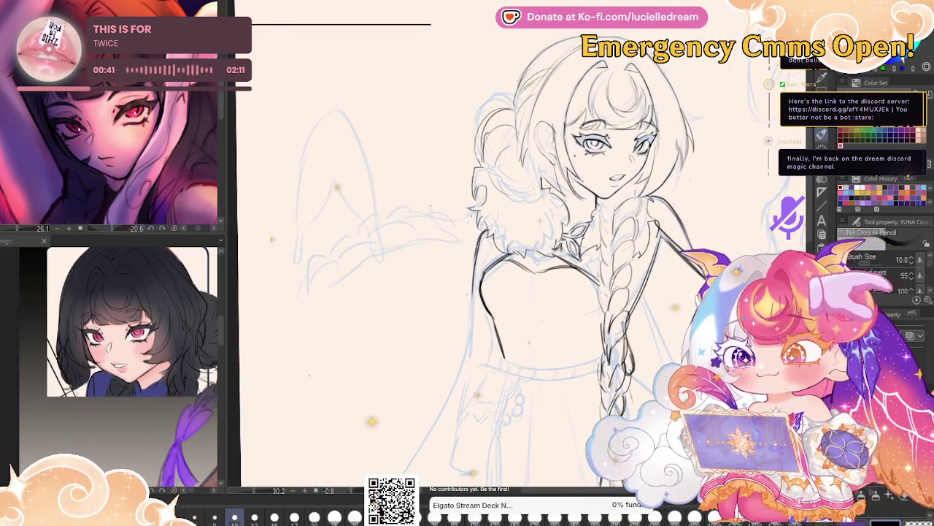
{"action": "key", "text": "h"}
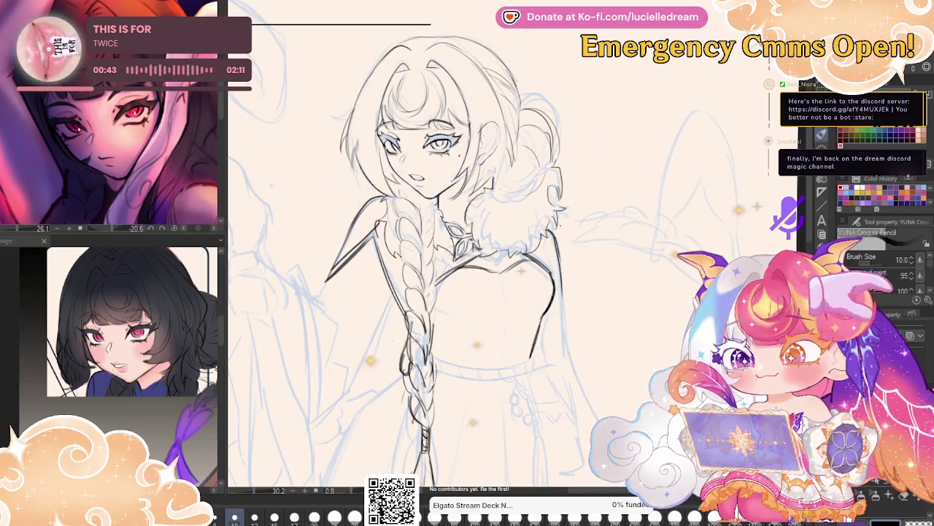
Draw the side braid swinging out to the lower left, erase stray strokes, and save.
{"action": "mouse_move", "coordinate": [558, 216]}
{"action": "left_mouse_down"}
{"action": "mouse_move", "coordinate": [590, 236]}
{"action": "mouse_move", "coordinate": [661, 242]}
{"action": "left_mouse_up"}
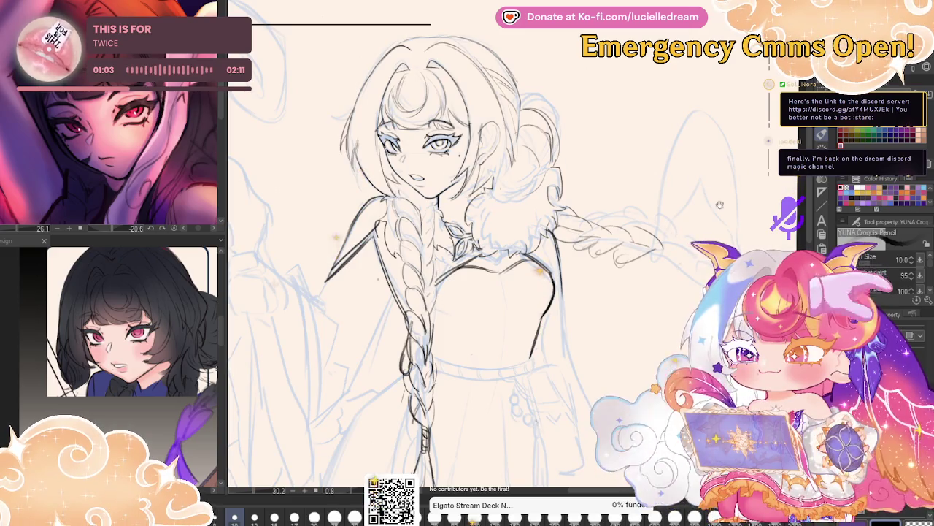
{"action": "key", "text": "h"}
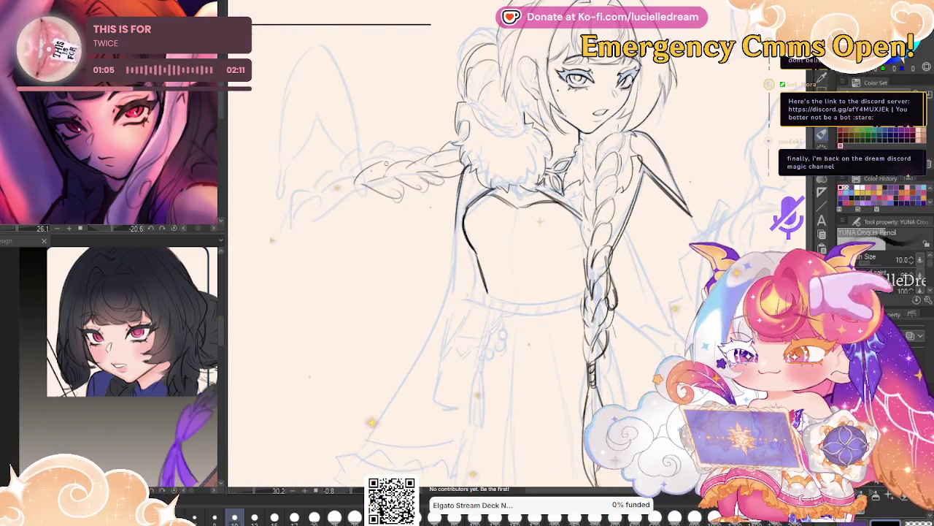
{"action": "left_click_drag", "start_coordinate": [388, 205], "coordinate": [443, 138]}
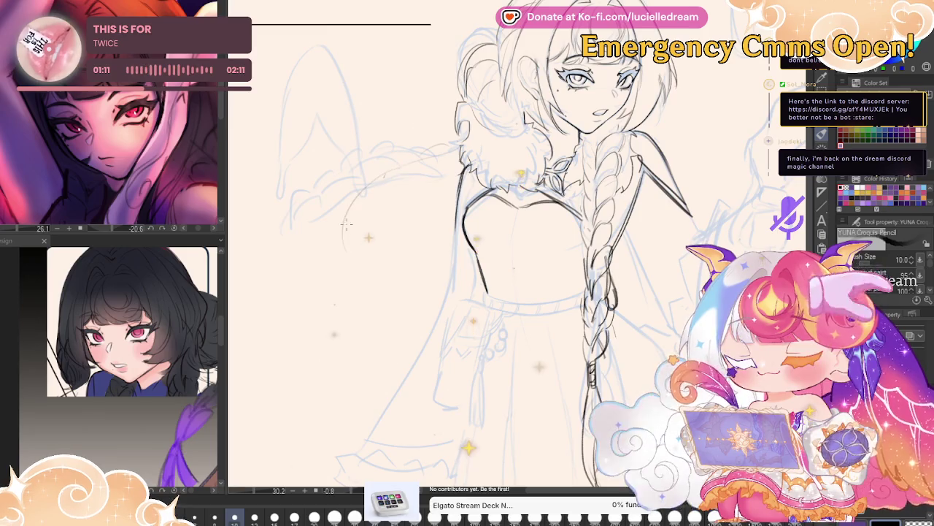
{"action": "mouse_move", "coordinate": [418, 155]}
{"action": "left_mouse_down"}
{"action": "mouse_move", "coordinate": [452, 146]}
{"action": "mouse_move", "coordinate": [398, 167]}
{"action": "left_mouse_up"}
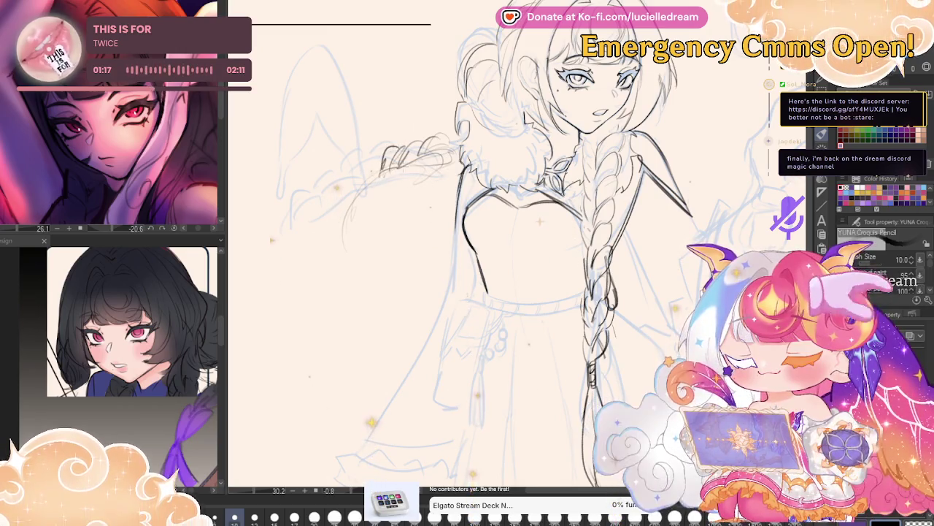
{"action": "mouse_move", "coordinate": [387, 157]}
{"action": "left_mouse_down"}
{"action": "mouse_move", "coordinate": [346, 203]}
{"action": "mouse_move", "coordinate": [335, 239]}
{"action": "left_mouse_up"}
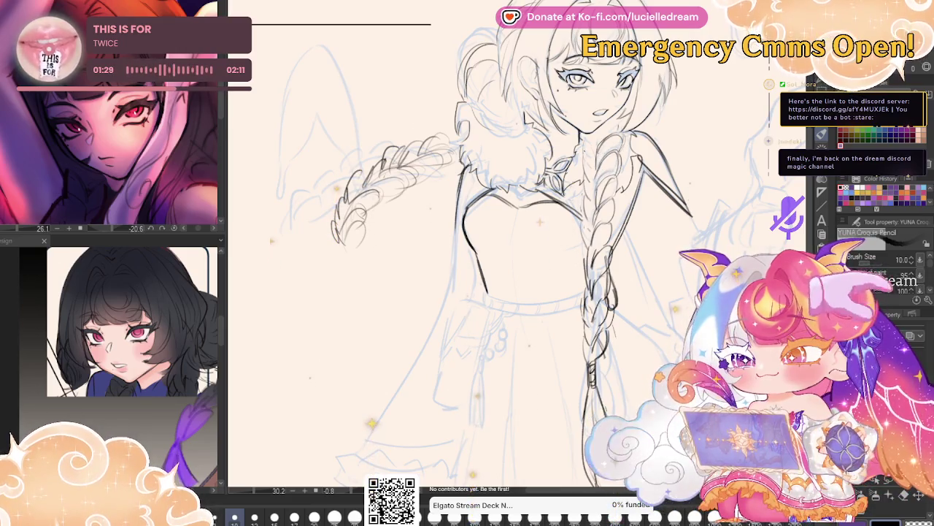
{"action": "key", "text": "h"}
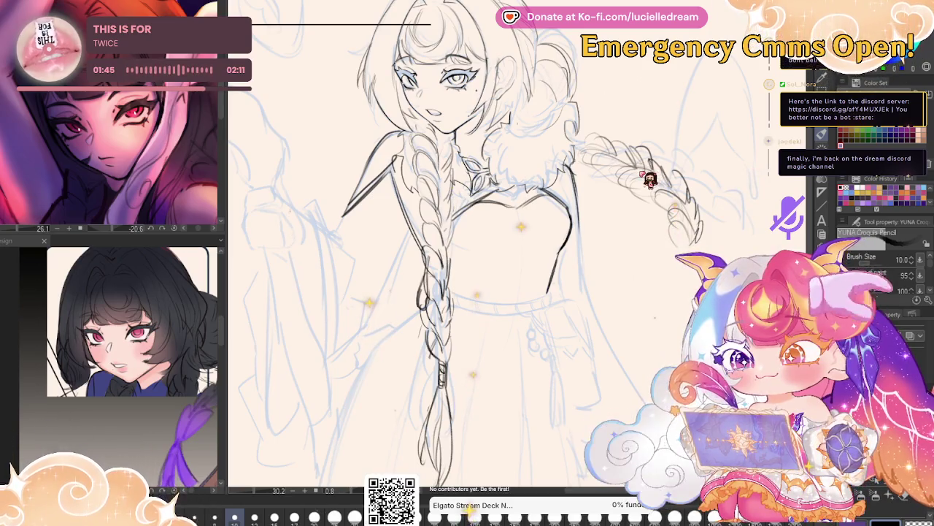
{"action": "key", "text": "ctrl+s"}
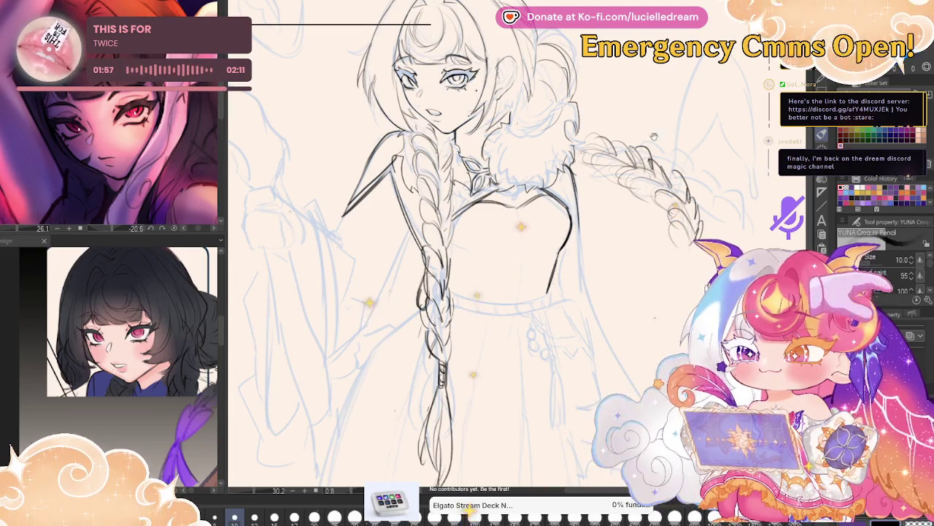
Rotate the view and double the bodice's side contour with stronger lines.
{"action": "left_click_drag", "start_coordinate": [668, 239], "coordinate": [705, 221]}
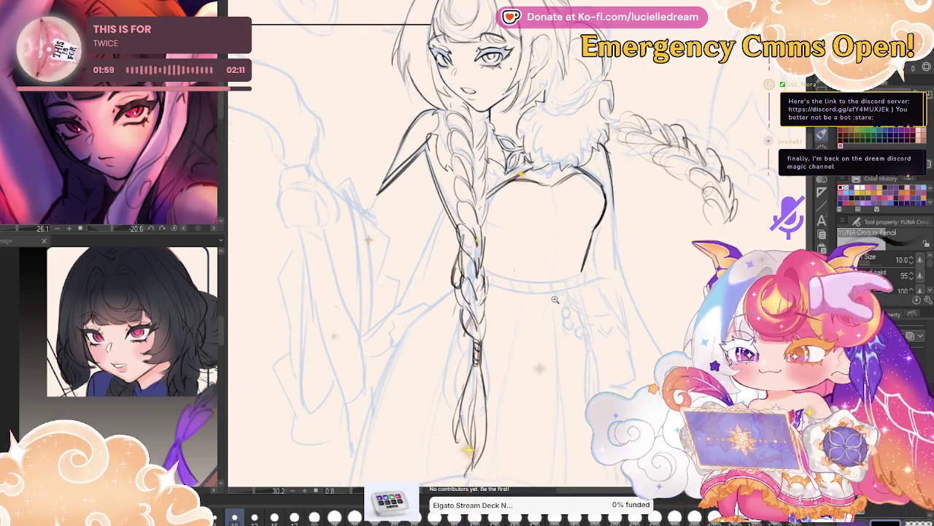
{"action": "left_click_drag", "start_coordinate": [553, 294], "coordinate": [562, 297]}
{"action": "left_click_drag", "start_coordinate": [513, 234], "coordinate": [677, 205]}
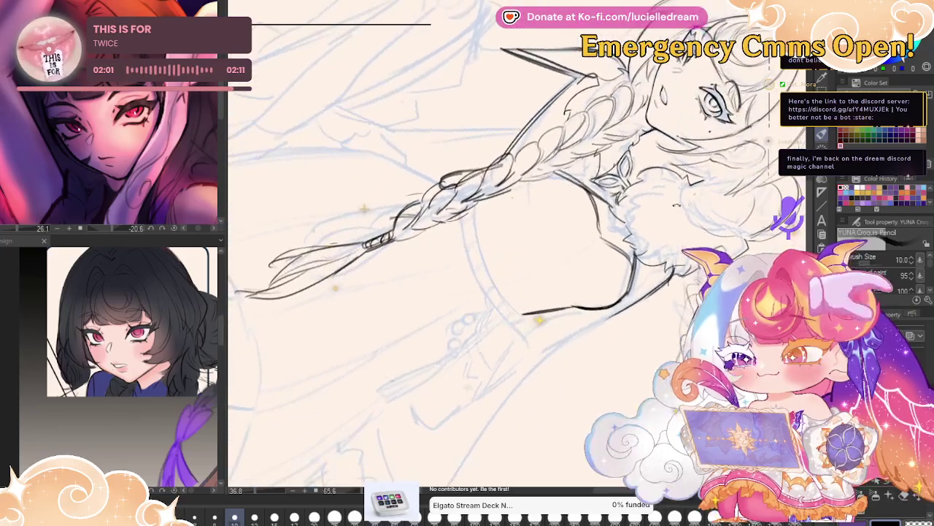
{"action": "left_click_drag", "start_coordinate": [475, 227], "coordinate": [505, 295]}
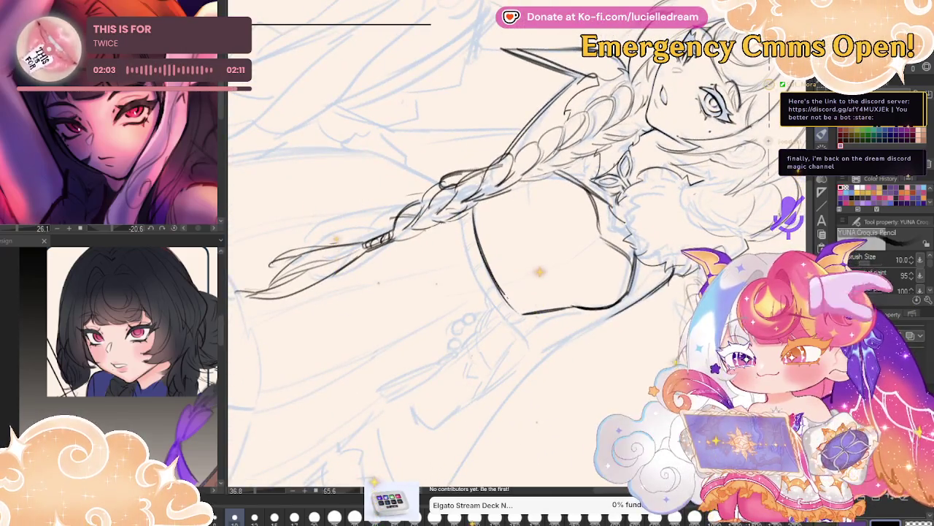
{"action": "left_click_drag", "start_coordinate": [461, 220], "coordinate": [490, 303]}
{"action": "left_click_drag", "start_coordinate": [471, 259], "coordinate": [497, 308]}
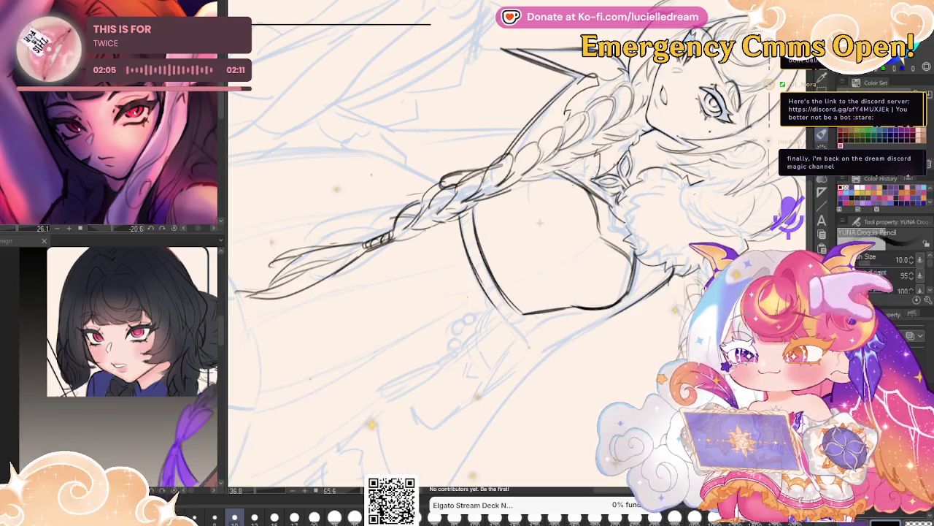
{"action": "mouse_move", "coordinate": [522, 279]}
{"action": "left_mouse_down"}
{"action": "mouse_move", "coordinate": [521, 251]}
{"action": "mouse_move", "coordinate": [511, 278]}
{"action": "left_mouse_up"}
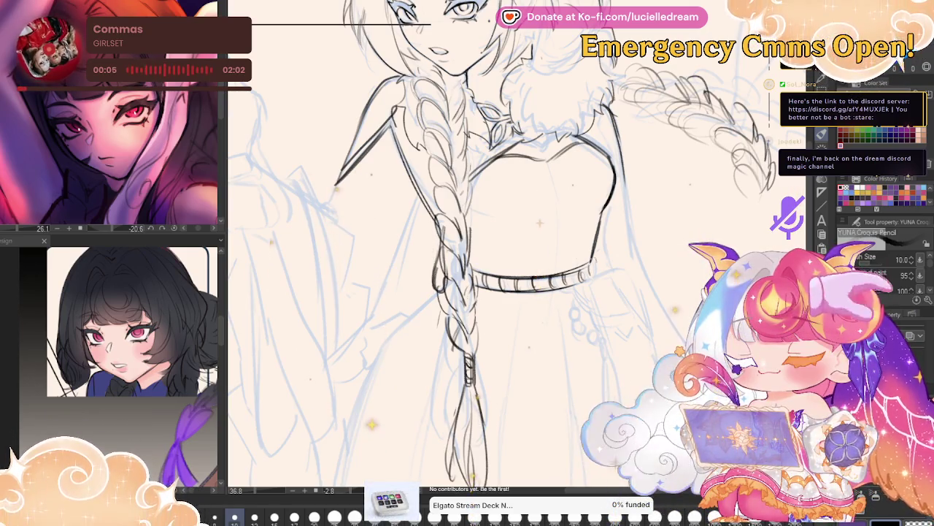
Zoom in on the belt at the hip to pencil the pouch and bead cluster.
{"action": "left_click_drag", "start_coordinate": [467, 292], "coordinate": [441, 245]}
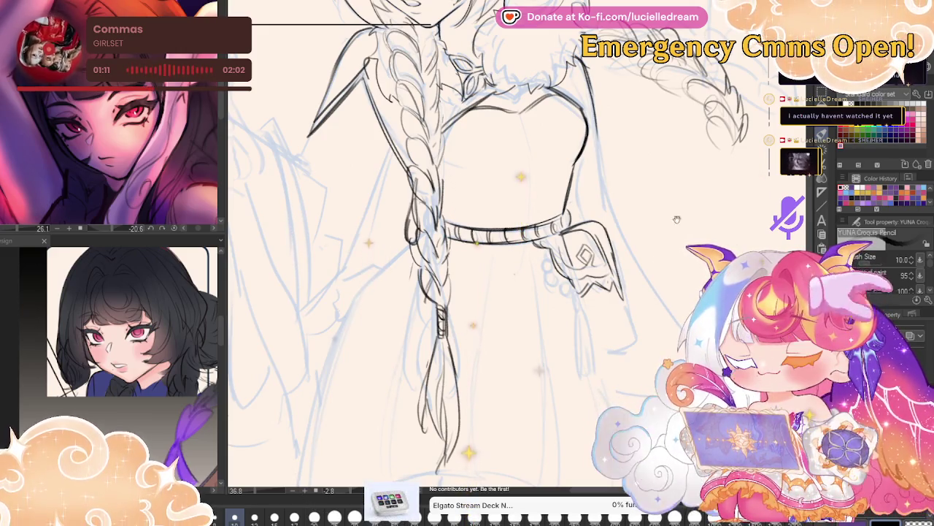
{"action": "scroll", "coordinate": [453, 249], "scroll_direction": "down", "scroll_amount": 2}
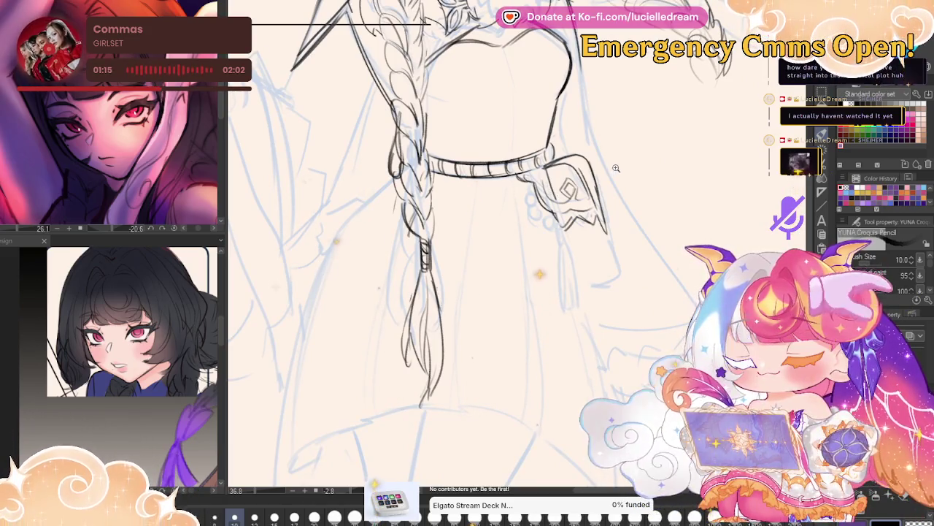
{"action": "scroll", "coordinate": [616, 168], "scroll_direction": "down", "scroll_amount": 2}
{"action": "scroll", "coordinate": [616, 168], "scroll_direction": "down", "scroll_amount": 1}
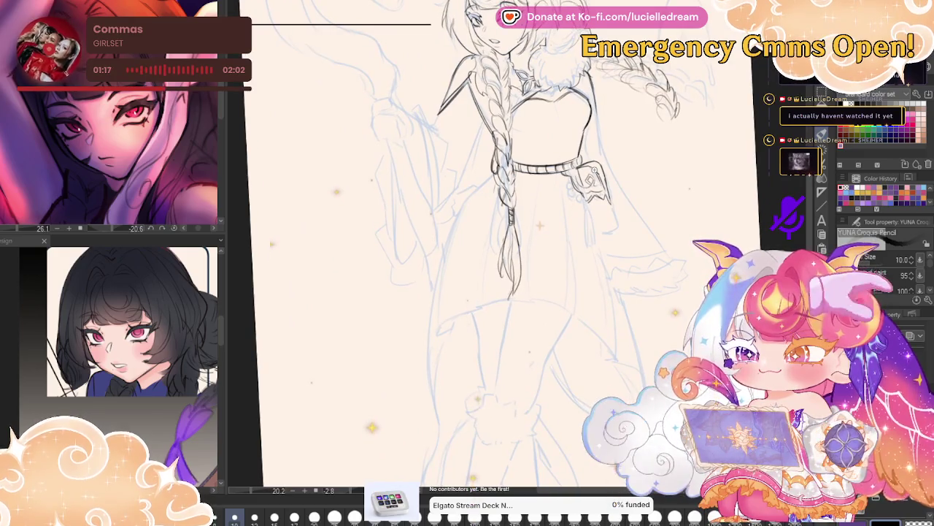
{"action": "scroll", "coordinate": [593, 169], "scroll_direction": "up", "scroll_amount": 1}
{"action": "scroll", "coordinate": [595, 168], "scroll_direction": "up", "scroll_amount": 1}
{"action": "scroll", "coordinate": [600, 166], "scroll_direction": "up", "scroll_amount": 2}
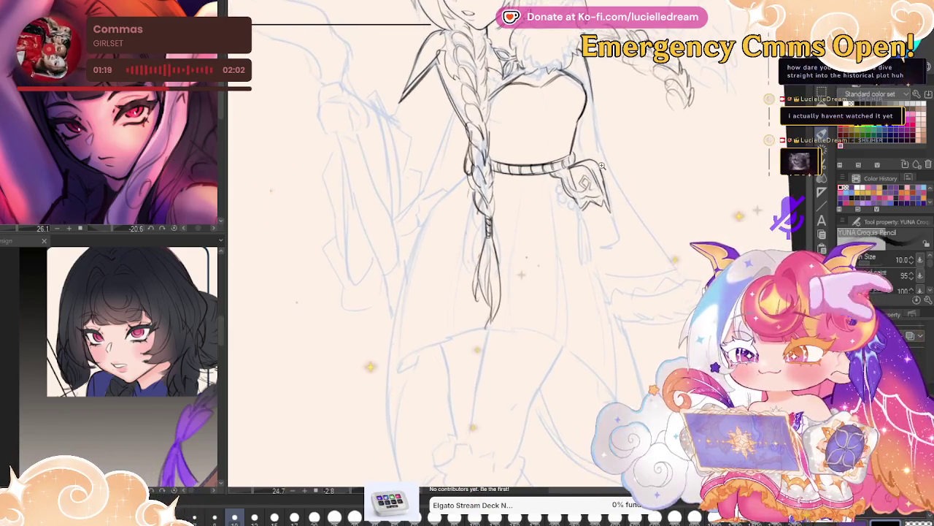
{"action": "scroll", "coordinate": [602, 166], "scroll_direction": "up", "scroll_amount": 1}
{"action": "scroll", "coordinate": [601, 165], "scroll_direction": "up", "scroll_amount": 1}
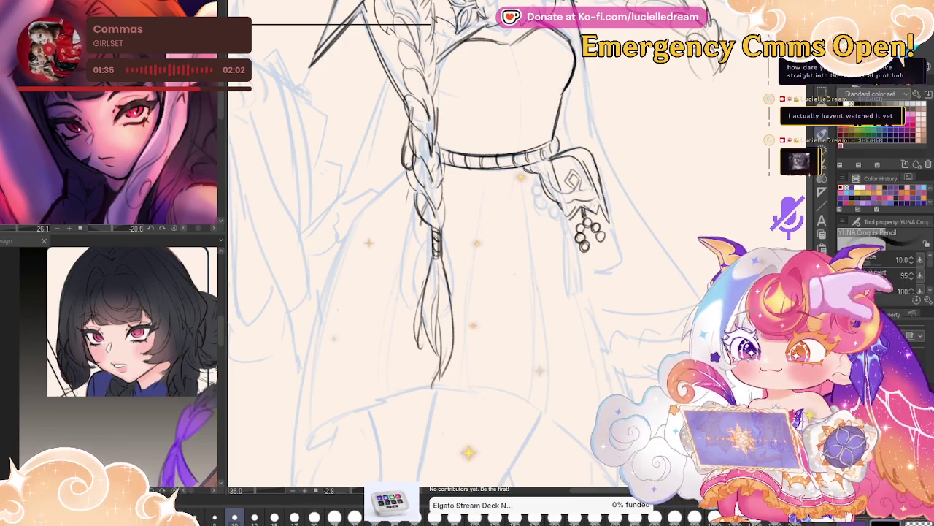
Redraw the small beads on the hanging cluster and its string, then save the line art.
{"action": "key", "text": "ctrl+z"}
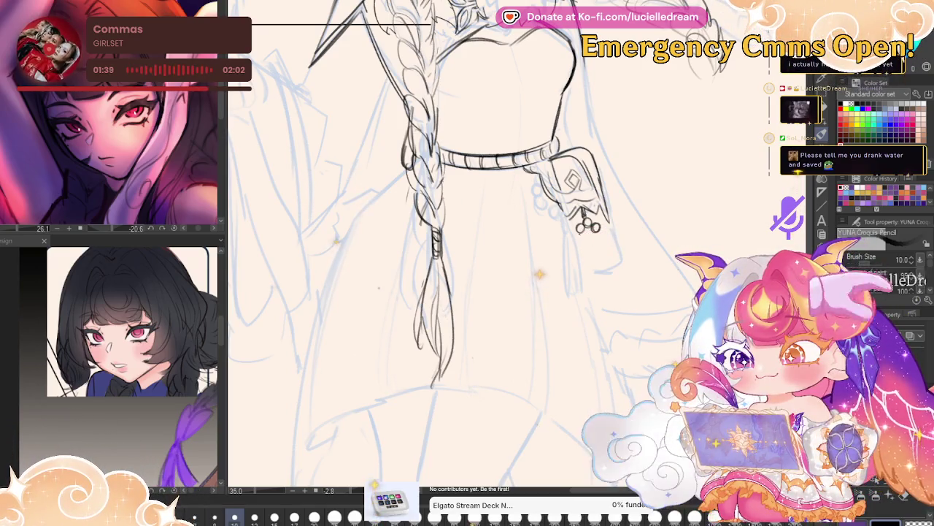
{"action": "left_click_drag", "start_coordinate": [595, 232], "coordinate": [593, 250]}
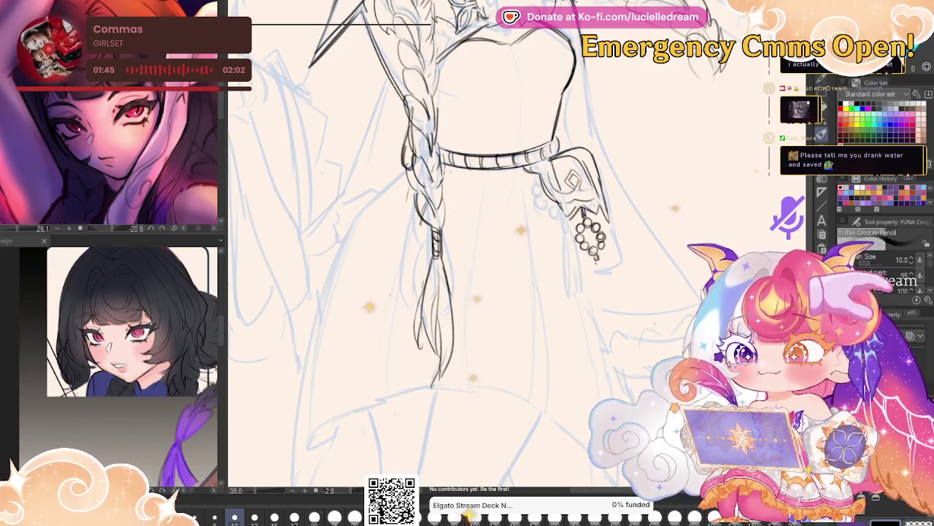
{"action": "left_click_drag", "start_coordinate": [601, 269], "coordinate": [607, 314]}
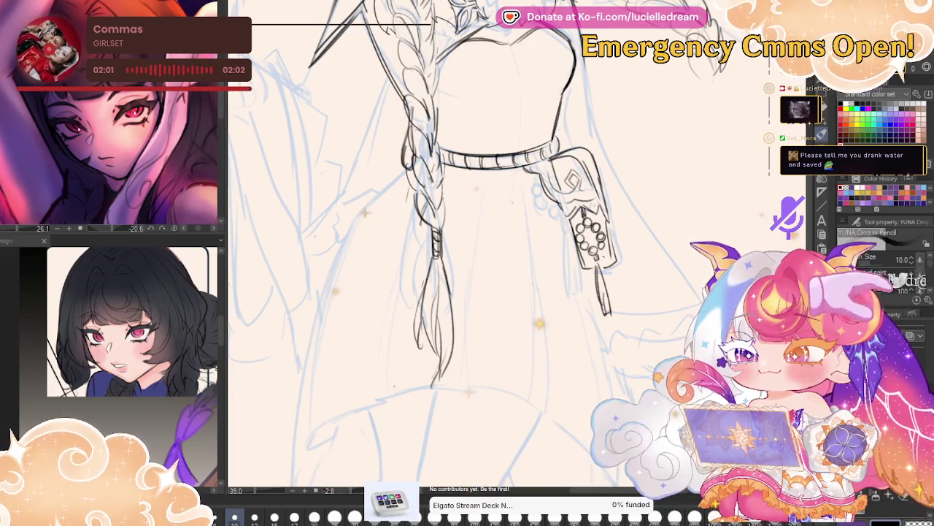
{"action": "scroll", "coordinate": [633, 250], "scroll_direction": "down", "scroll_amount": 2}
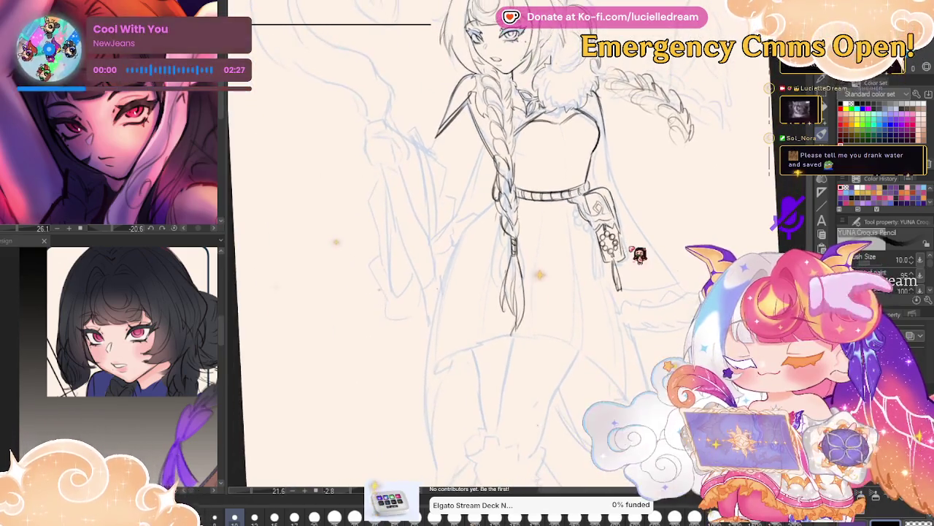
{"action": "key", "text": "ctrl+s"}
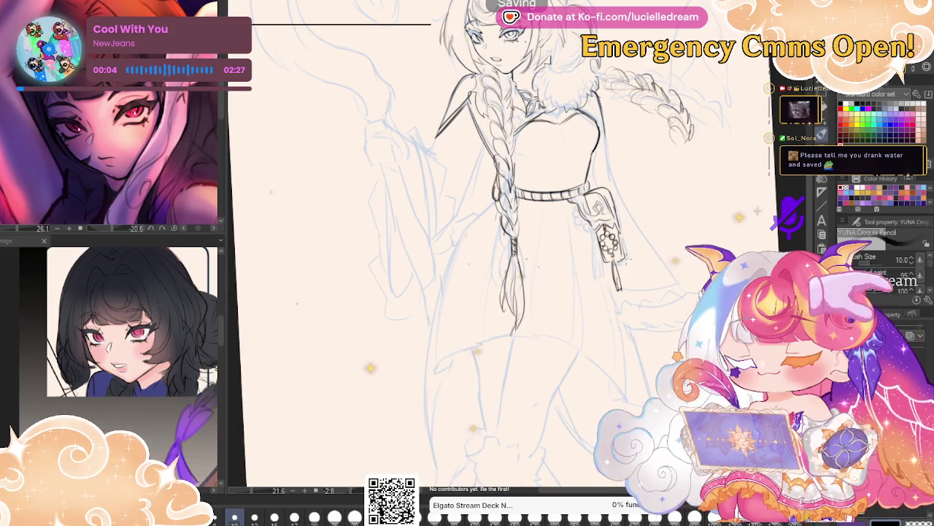
Mirror the view and add short pencil strokes at the outstretched braid's tip.
{"action": "key", "text": "h"}
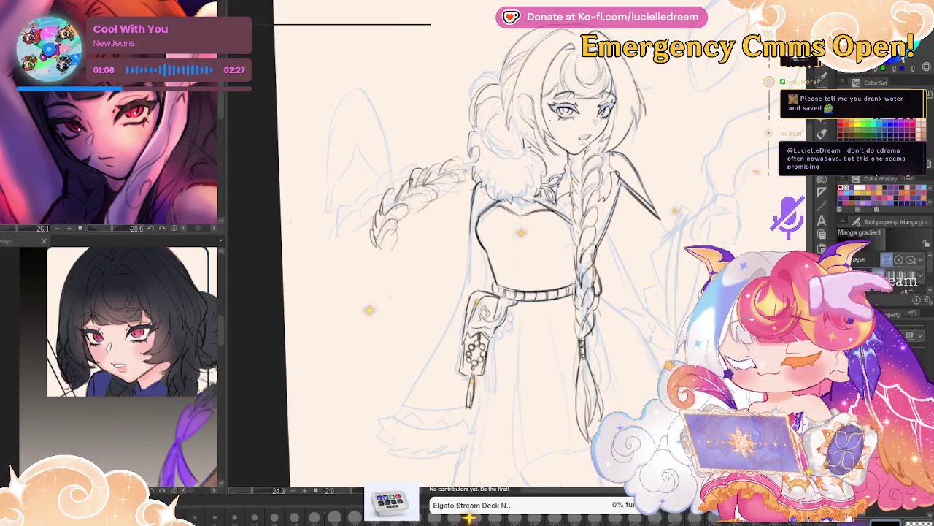
{"action": "left_click_drag", "start_coordinate": [380, 250], "coordinate": [397, 328]}
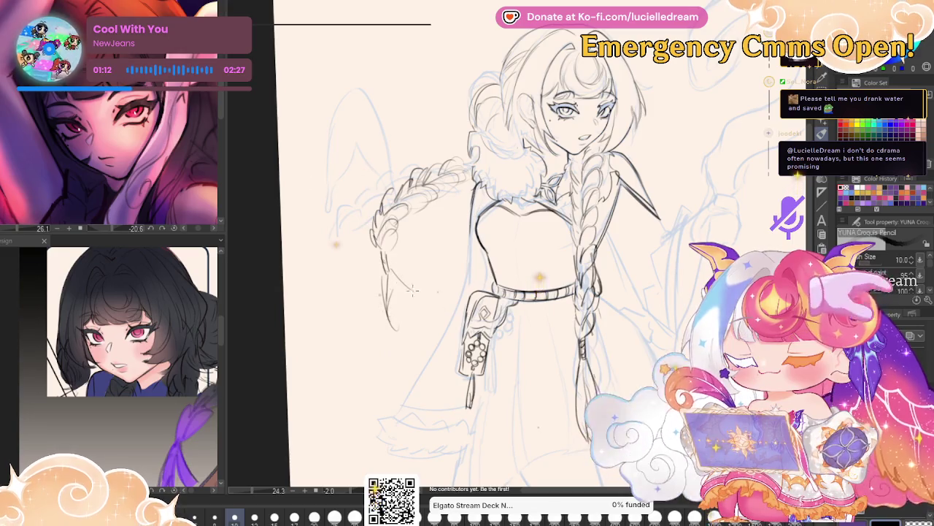
{"action": "left_click_drag", "start_coordinate": [395, 327], "coordinate": [430, 298]}
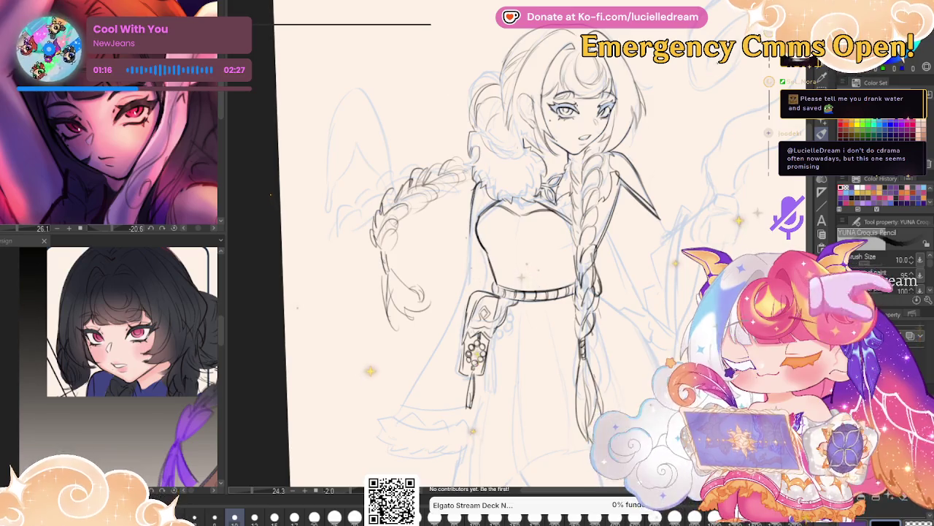
{"action": "left_click_drag", "start_coordinate": [714, 198], "coordinate": [704, 203]}
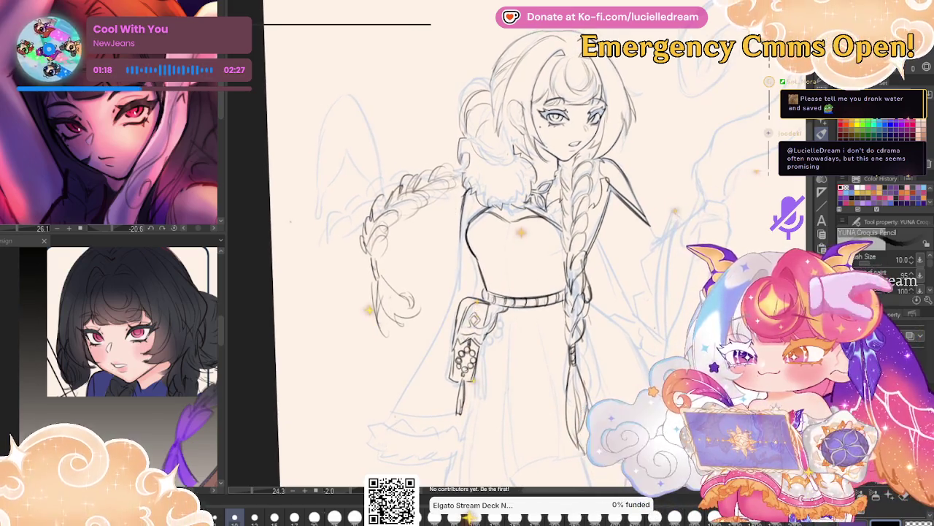
Lasso the outstretched braid and reshape it by pulling its top corner.
{"action": "key", "text": "m"}
{"action": "left_click_drag", "start_coordinate": [407, 249], "coordinate": [426, 258]}
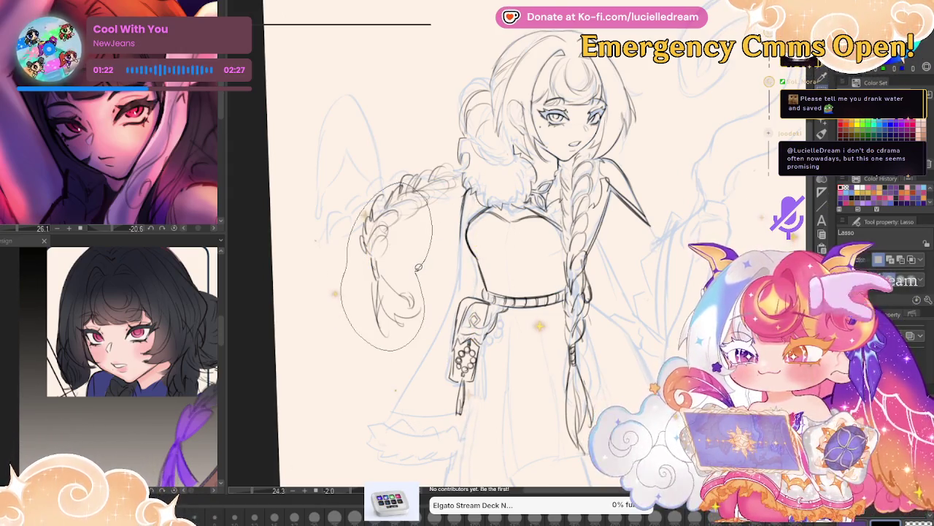
{"action": "left_click_drag", "start_coordinate": [418, 268], "coordinate": [419, 268]}
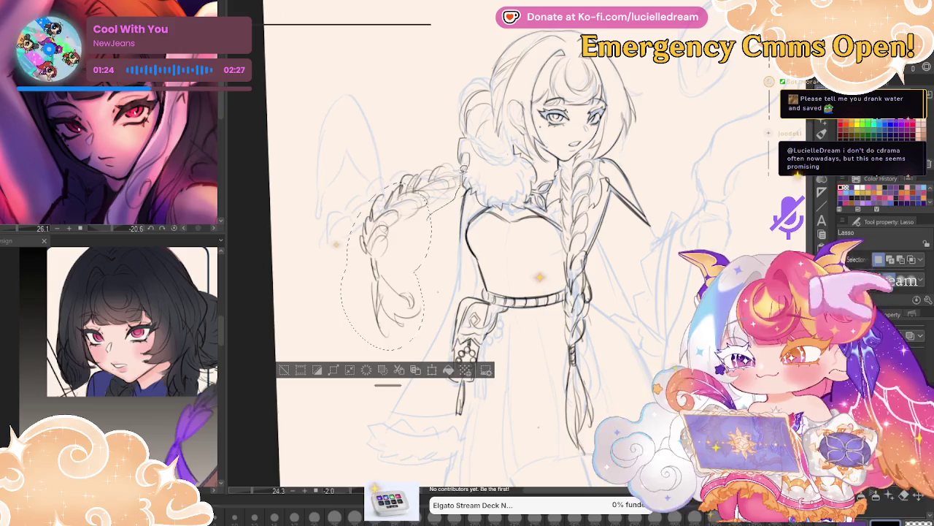
{"action": "left_click_drag", "start_coordinate": [430, 191], "coordinate": [426, 214]}
{"action": "left_click", "coordinate": [462, 369]}
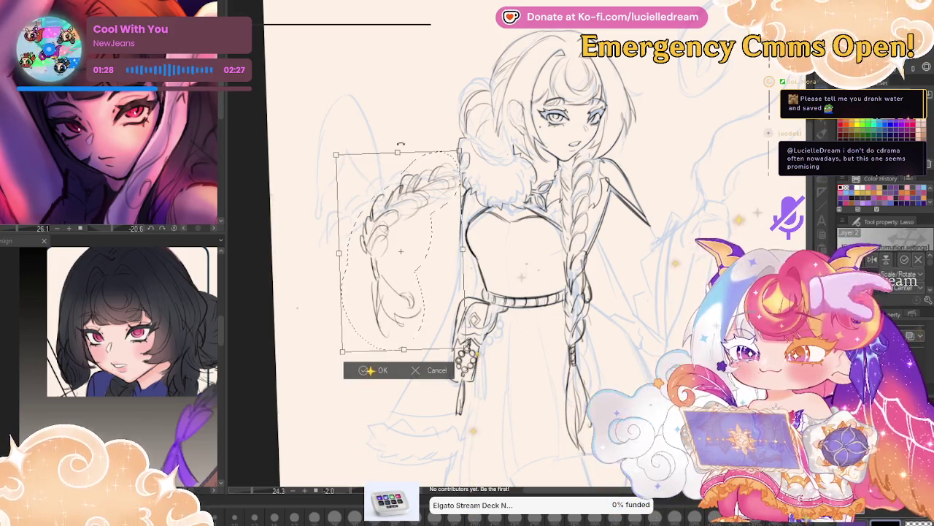
{"action": "left_click_drag", "start_coordinate": [336, 155], "coordinate": [350, 159]}
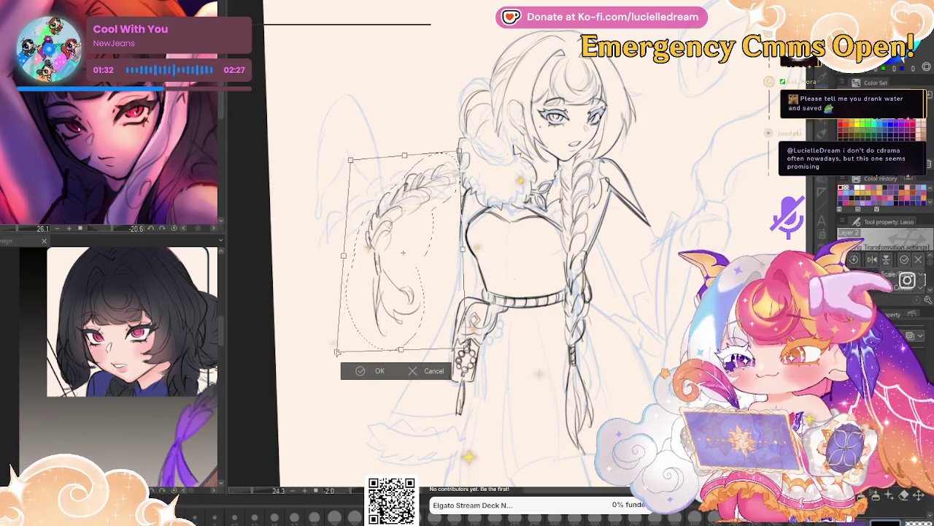
{"action": "left_click", "coordinate": [382, 370]}
Confirm a second transform of the braid's new shape and clear the selection.
{"action": "mouse_move", "coordinate": [703, 248]}
{"action": "left_mouse_down"}
{"action": "mouse_move", "coordinate": [688, 146]}
{"action": "mouse_move", "coordinate": [721, 259]}
{"action": "left_mouse_up"}
{"action": "key", "text": "ctrl+t"}
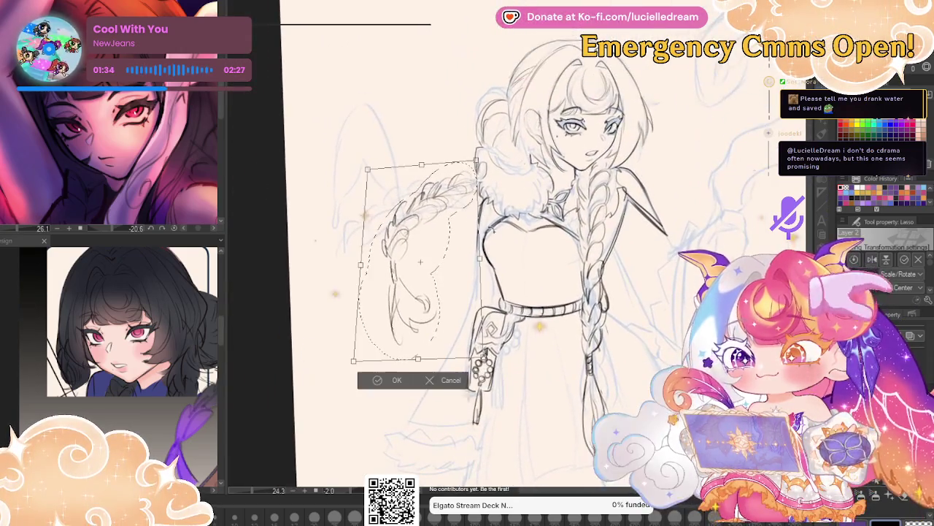
{"action": "left_click", "coordinate": [396, 383]}
{"action": "key", "text": "ctrl+d"}
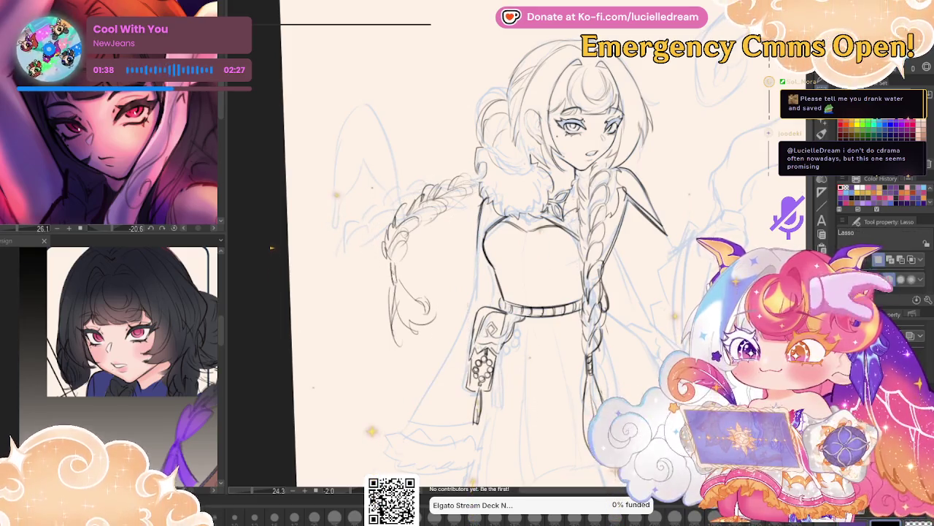
{"action": "key", "text": "p"}
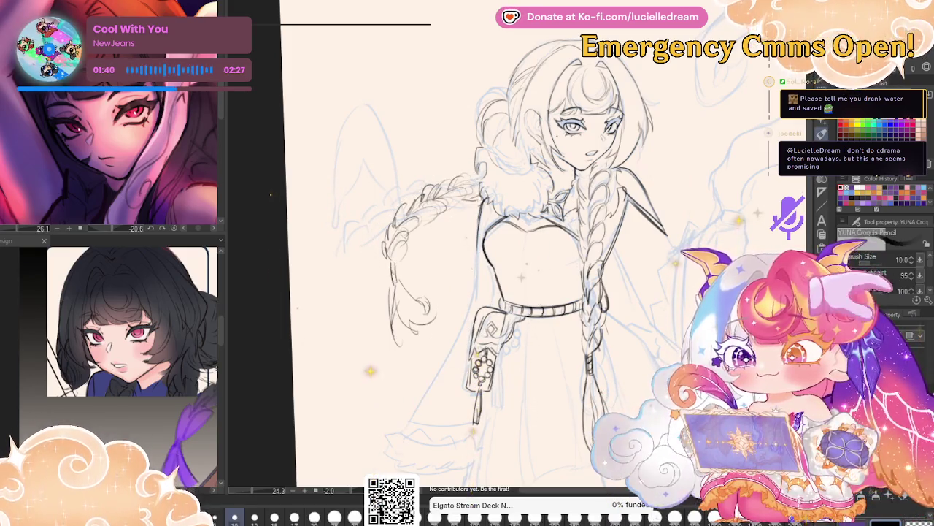
Unflip the view and zoom in on the figure's left coat sleeve.
{"action": "key", "text": "h"}
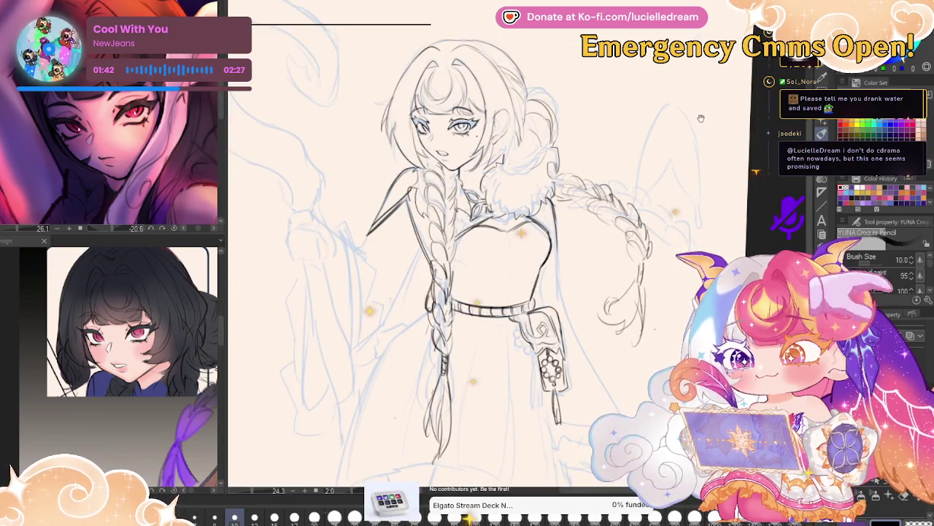
{"action": "scroll", "coordinate": [514, 147], "scroll_direction": "up", "scroll_amount": 1}
{"action": "scroll", "coordinate": [514, 147], "scroll_direction": "up", "scroll_amount": 2}
{"action": "scroll", "coordinate": [514, 148], "scroll_direction": "up", "scroll_amount": 1}
{"action": "scroll", "coordinate": [514, 148], "scroll_direction": "up", "scroll_amount": 1}
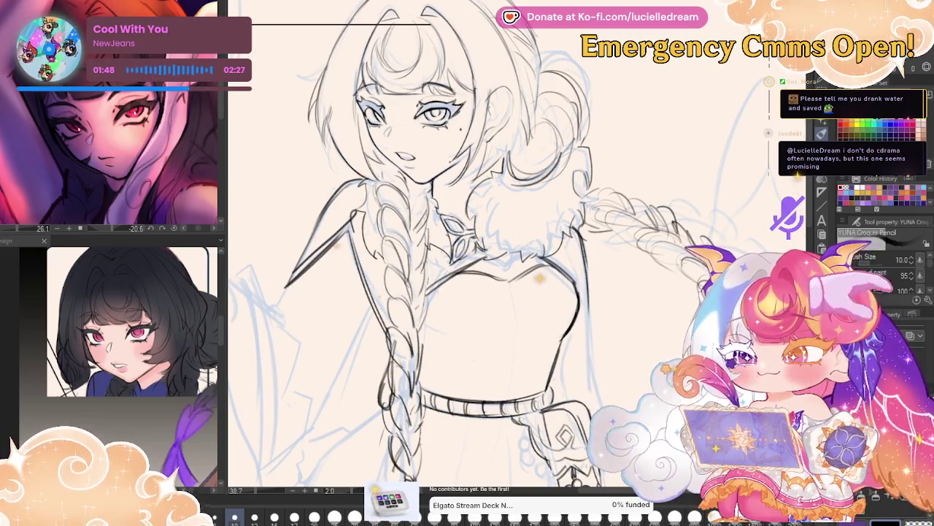
{"action": "scroll", "coordinate": [556, 146], "scroll_direction": "down", "scroll_amount": 3}
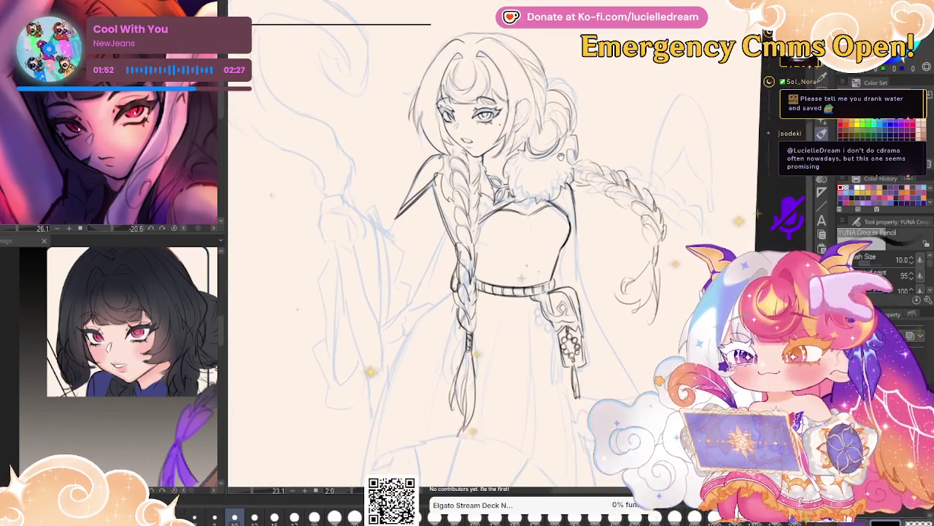
{"action": "mouse_move", "coordinate": [549, 149]}
{"action": "left_mouse_down"}
{"action": "mouse_move", "coordinate": [535, 129]}
{"action": "mouse_move", "coordinate": [551, 104]}
{"action": "left_mouse_up"}
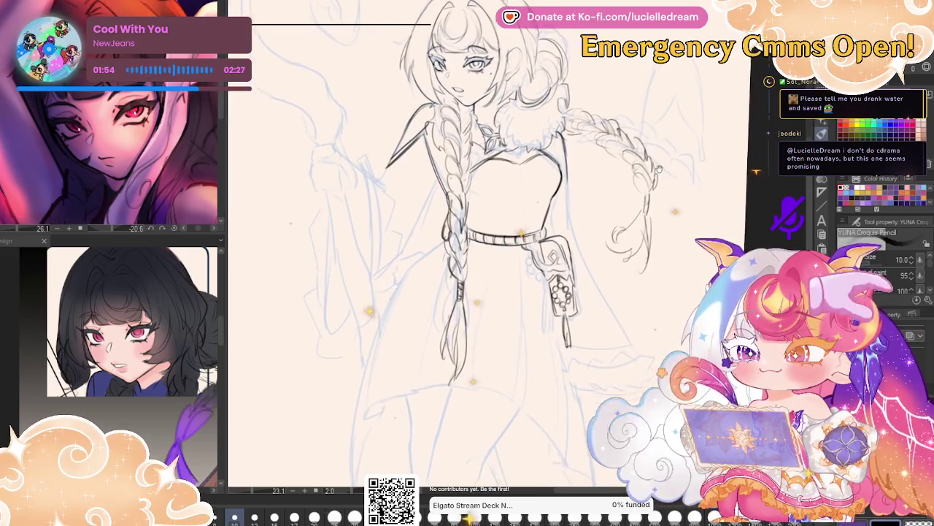
{"action": "scroll", "coordinate": [370, 164], "scroll_direction": "up", "scroll_amount": 2}
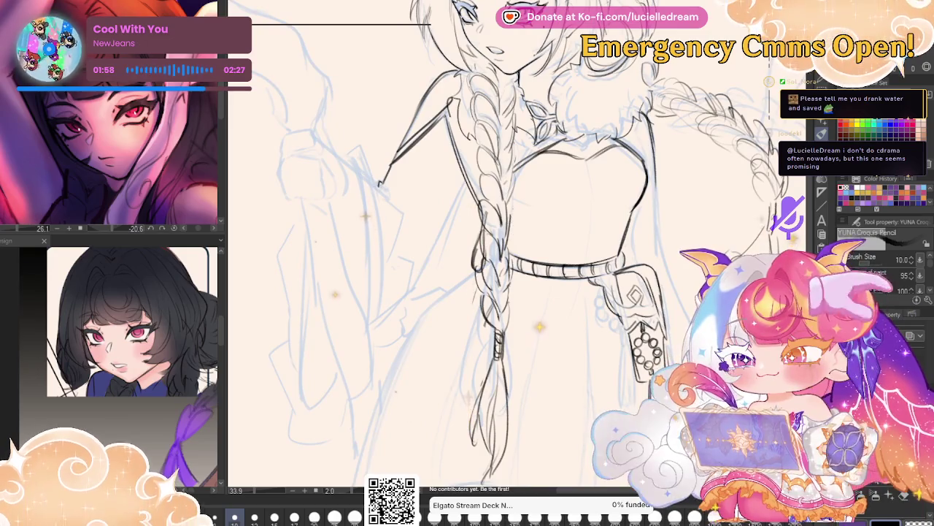
Extend the sleeve's edge line downward and undo the stray diagonal stroke.
{"action": "left_click_drag", "start_coordinate": [379, 184], "coordinate": [395, 201]}
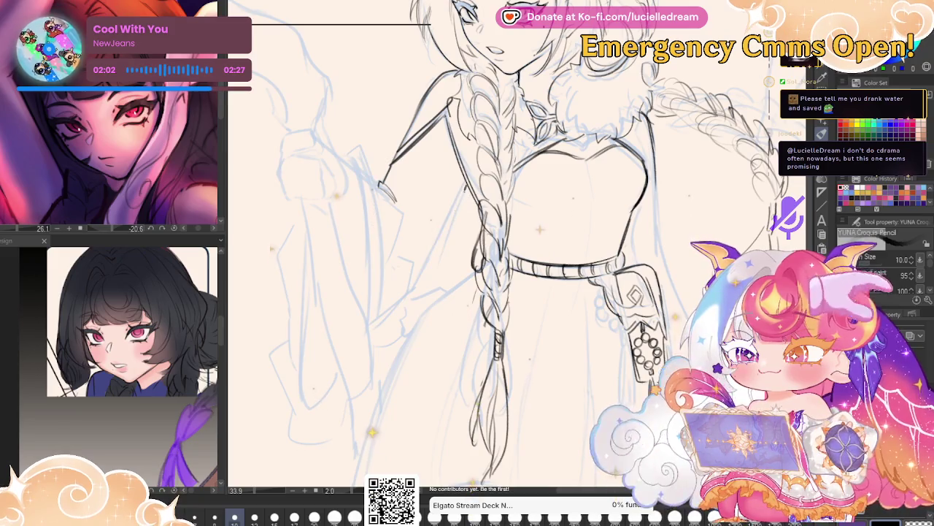
{"action": "mouse_move", "coordinate": [467, 188]}
{"action": "left_mouse_down"}
{"action": "mouse_move", "coordinate": [380, 335]}
{"action": "mouse_move", "coordinate": [441, 259]}
{"action": "left_mouse_up"}
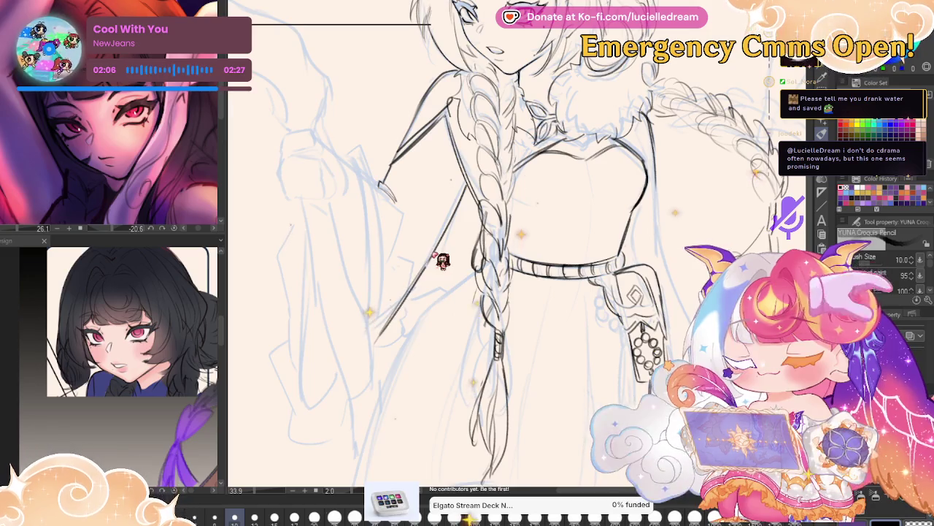
{"action": "key", "text": "ctrl+z"}
{"action": "key", "text": "ctrl+z"}
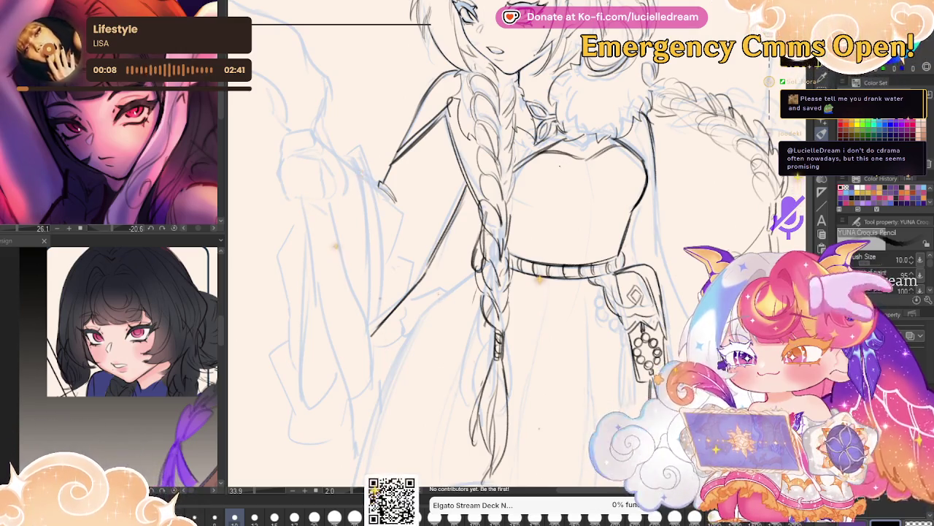
Mirror the view, enlarge the pencil to 17 and ink the jagged sleeve edge to its hem.
{"action": "key", "text": "h"}
{"action": "left_click_drag", "start_coordinate": [711, 175], "coordinate": [598, 161]}
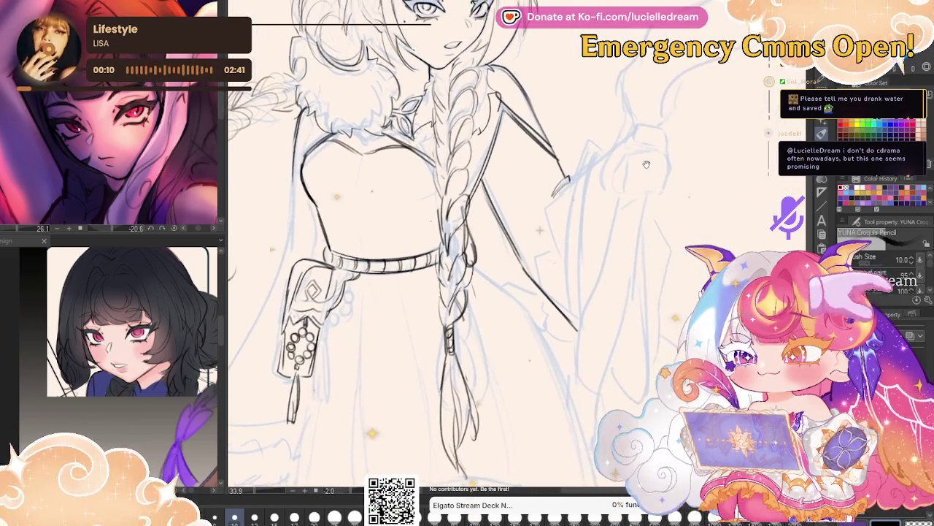
{"action": "key", "text": "bracketright"}
{"action": "key", "text": "bracketright"}
{"action": "key", "text": "bracketright"}
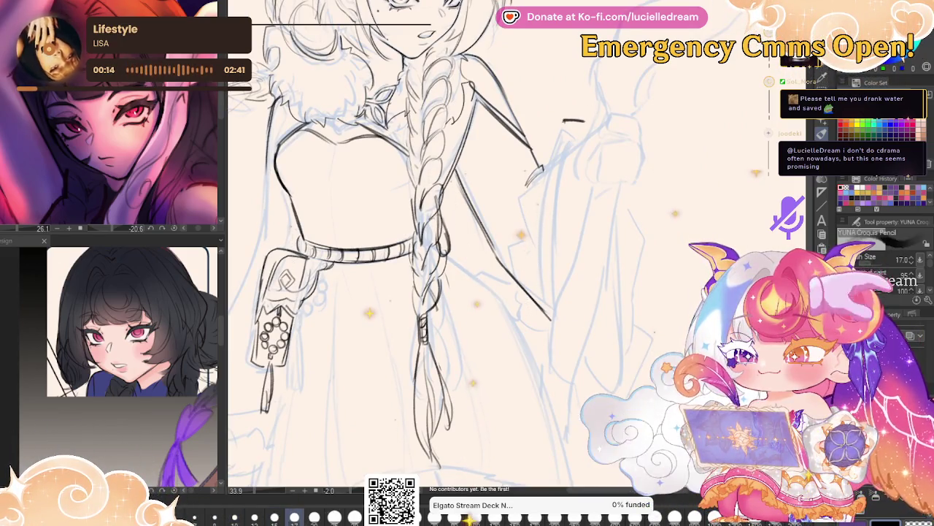
{"action": "left_click_drag", "start_coordinate": [563, 121], "coordinate": [546, 155]}
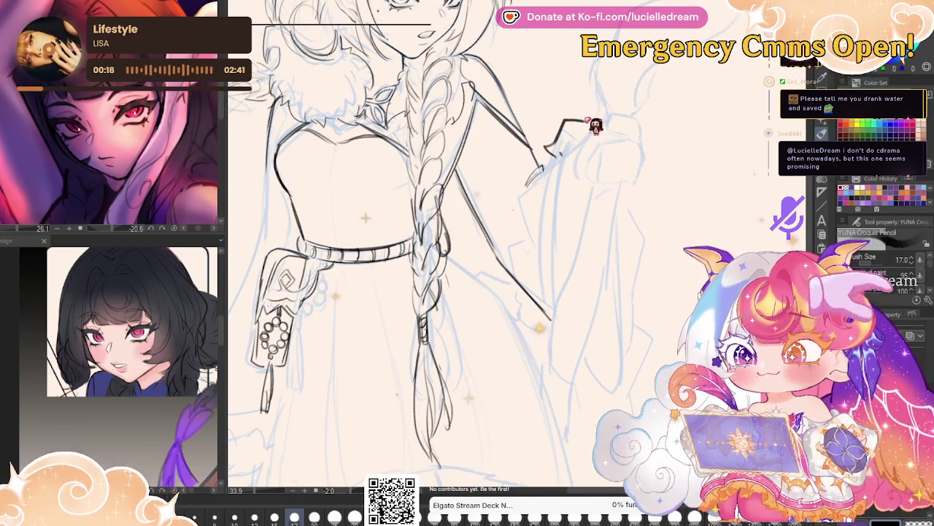
{"action": "key", "text": "ctrl+z"}
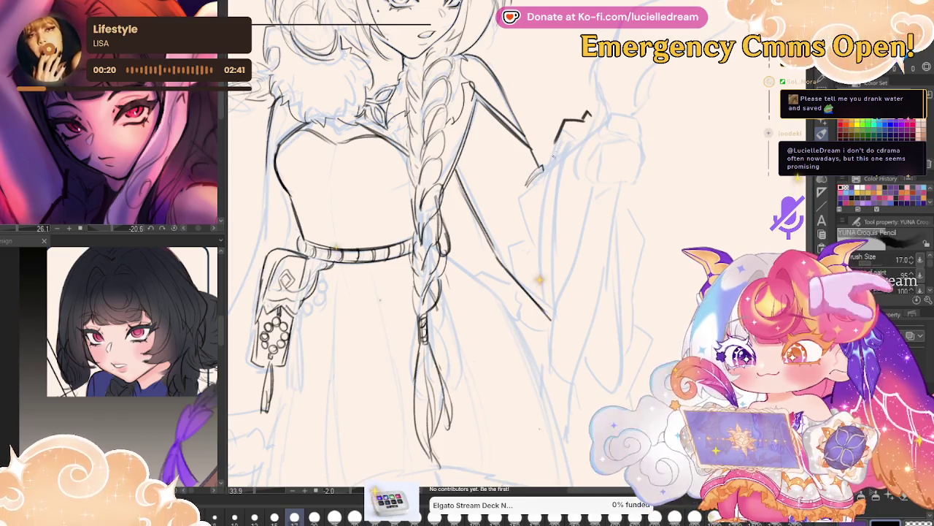
{"action": "left_click_drag", "start_coordinate": [546, 166], "coordinate": [544, 241]}
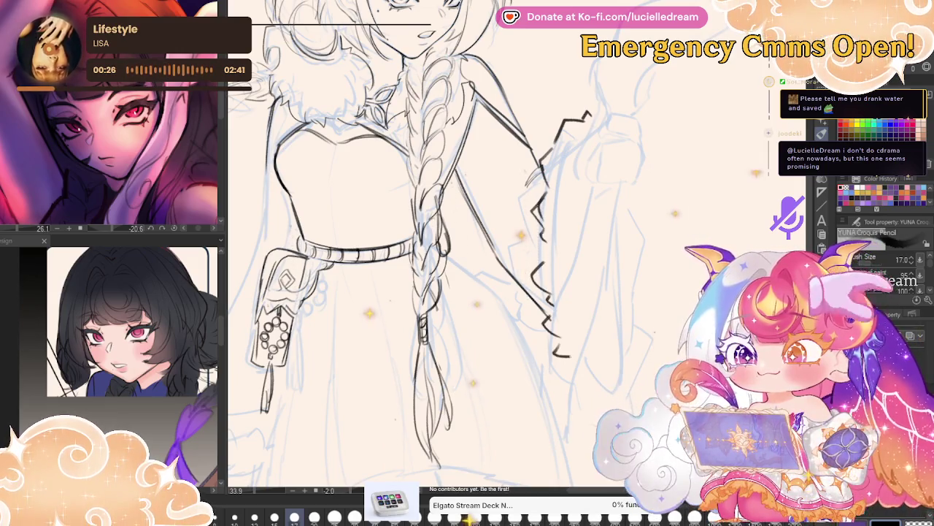
{"action": "left_click_drag", "start_coordinate": [543, 314], "coordinate": [606, 373]}
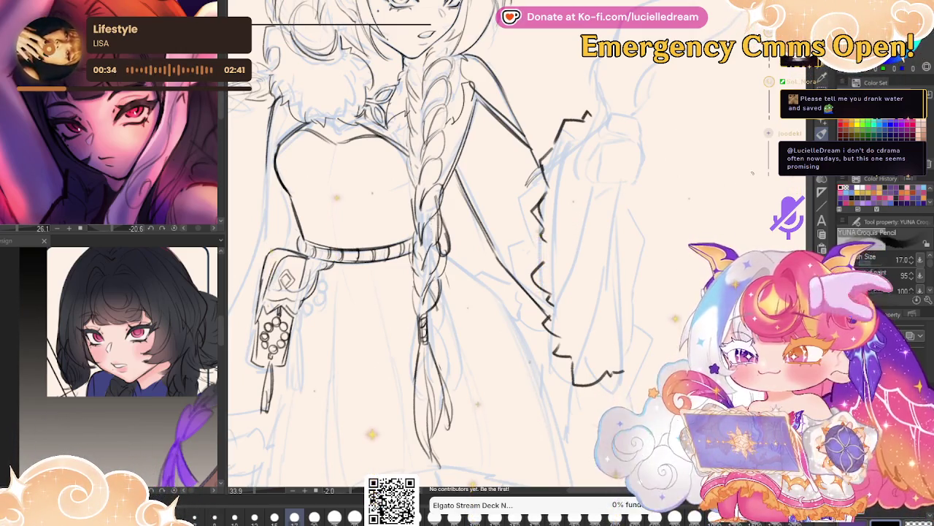
Reduce the pencil to size 15 and ink the inner line of the clenched fist.
{"action": "left_click_drag", "start_coordinate": [740, 205], "coordinate": [684, 144]}
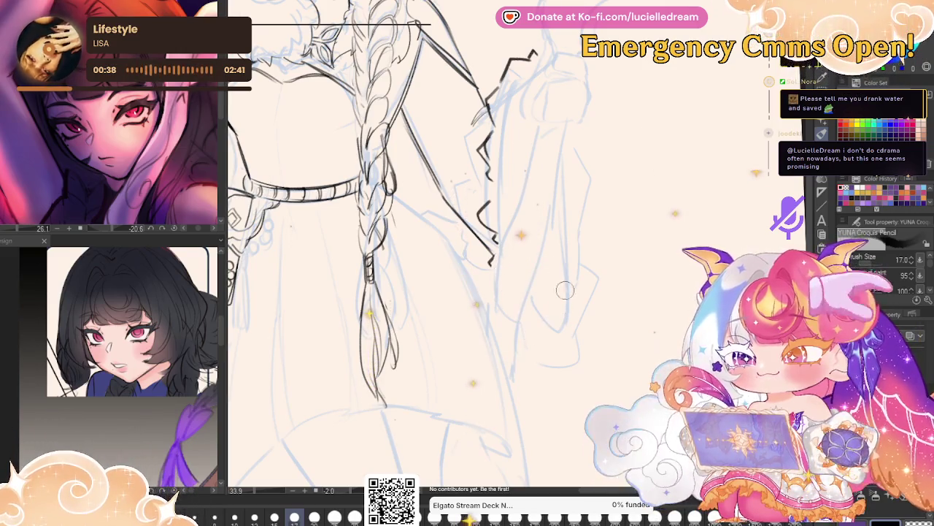
{"action": "left_click_drag", "start_coordinate": [607, 186], "coordinate": [666, 312]}
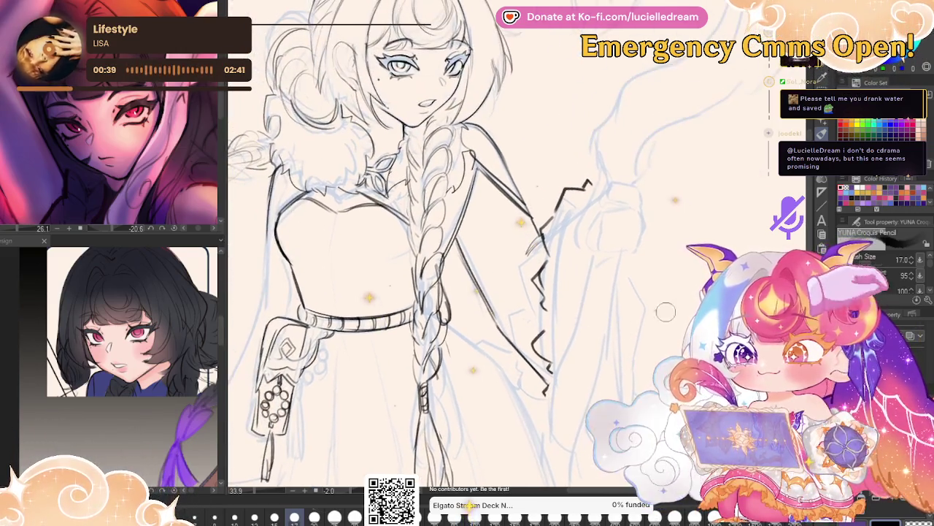
{"action": "left_click", "coordinate": [275, 515]}
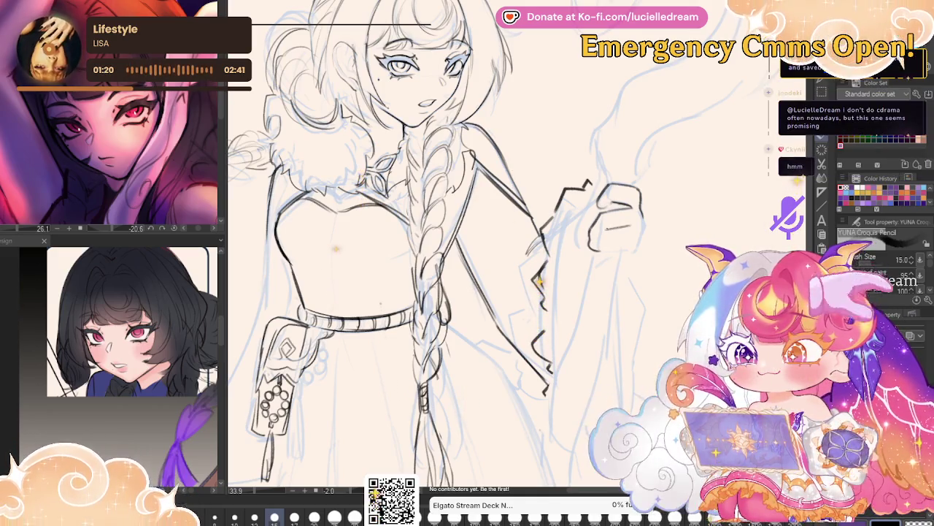
{"action": "mouse_move", "coordinate": [606, 228]}
{"action": "left_mouse_down"}
{"action": "mouse_move", "coordinate": [633, 225]}
{"action": "mouse_move", "coordinate": [641, 248]}
{"action": "left_mouse_up"}
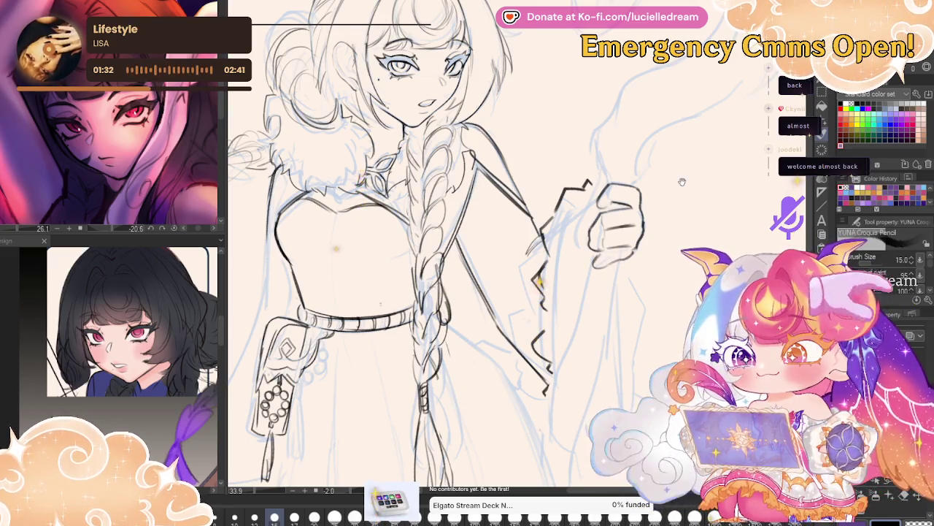
{"action": "mouse_move", "coordinate": [679, 187]}
{"action": "left_mouse_down"}
{"action": "mouse_move", "coordinate": [641, 173]}
{"action": "mouse_move", "coordinate": [615, 246]}
{"action": "left_mouse_up"}
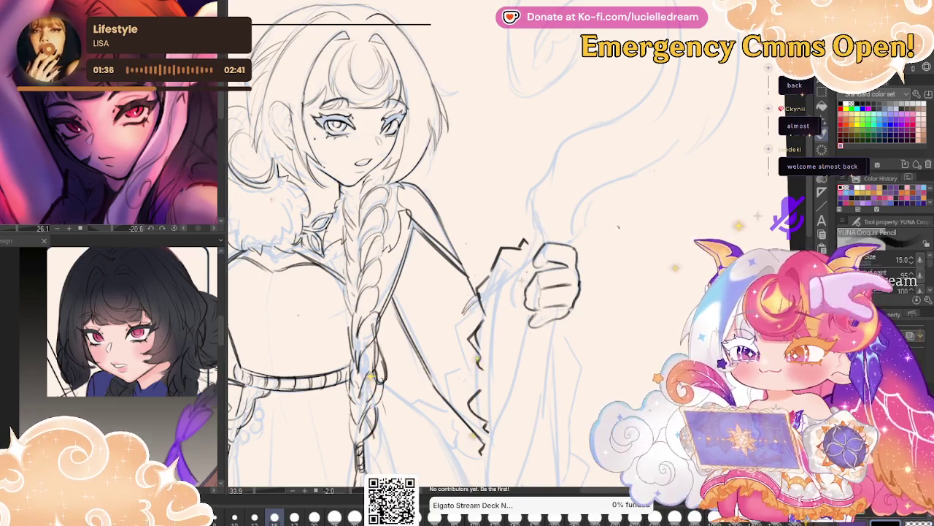
{"action": "mouse_move", "coordinate": [624, 221]}
{"action": "left_mouse_down"}
{"action": "mouse_move", "coordinate": [622, 239]}
{"action": "mouse_move", "coordinate": [489, 108]}
{"action": "mouse_move", "coordinate": [475, 137]}
{"action": "mouse_move", "coordinate": [528, 109]}
{"action": "left_mouse_up"}
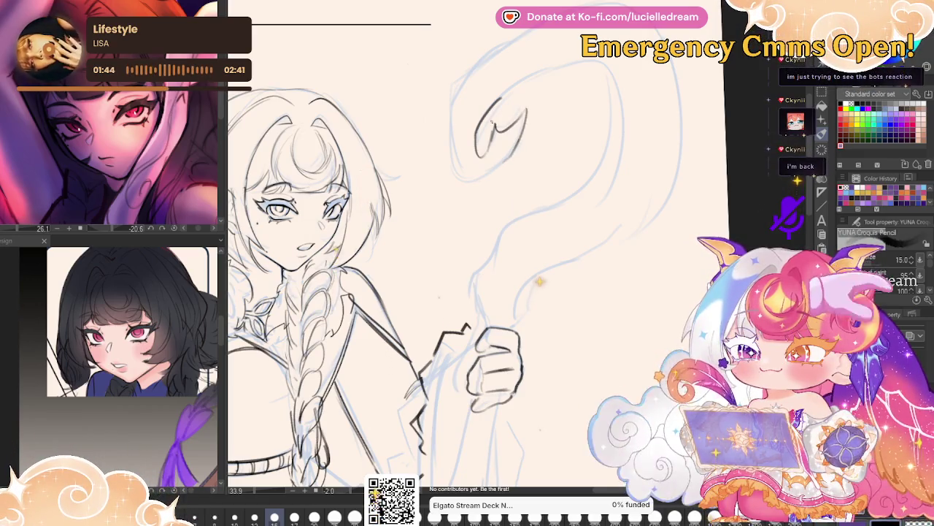
Ink the staff's hooked top and both shaft edges down to the fist.
{"action": "left_click_drag", "start_coordinate": [454, 91], "coordinate": [529, 32]}
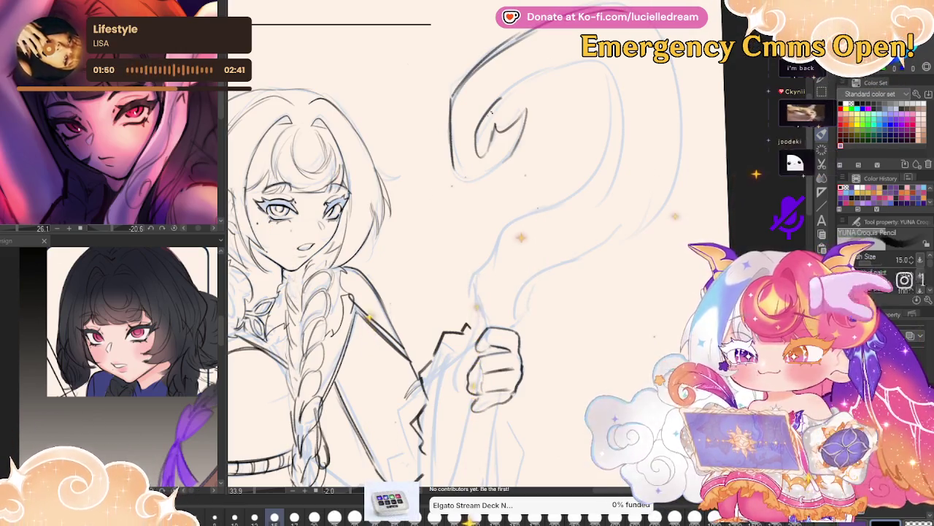
{"action": "mouse_move", "coordinate": [478, 79]}
{"action": "left_mouse_down"}
{"action": "mouse_move", "coordinate": [605, 67]}
{"action": "mouse_move", "coordinate": [456, 179]}
{"action": "left_mouse_up"}
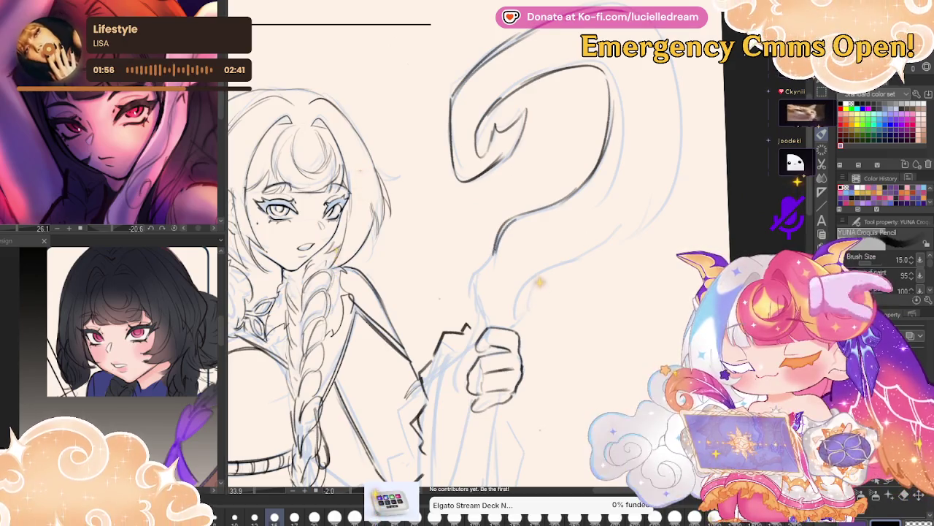
{"action": "mouse_move", "coordinate": [494, 245]}
{"action": "left_mouse_down"}
{"action": "mouse_move", "coordinate": [483, 317]}
{"action": "mouse_move", "coordinate": [566, 263]}
{"action": "left_mouse_up"}
{"action": "left_click_drag", "start_coordinate": [520, 312], "coordinate": [648, 213]}
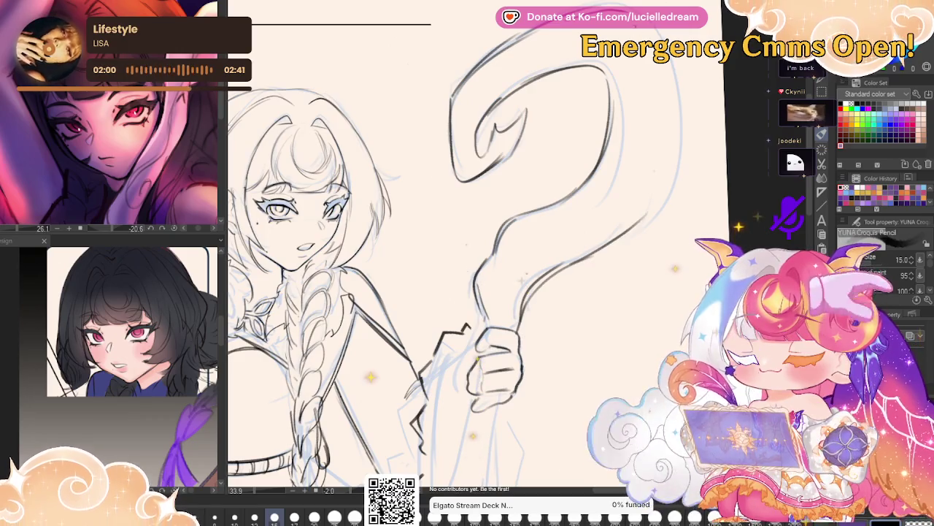
{"action": "left_click_drag", "start_coordinate": [649, 30], "coordinate": [668, 208]}
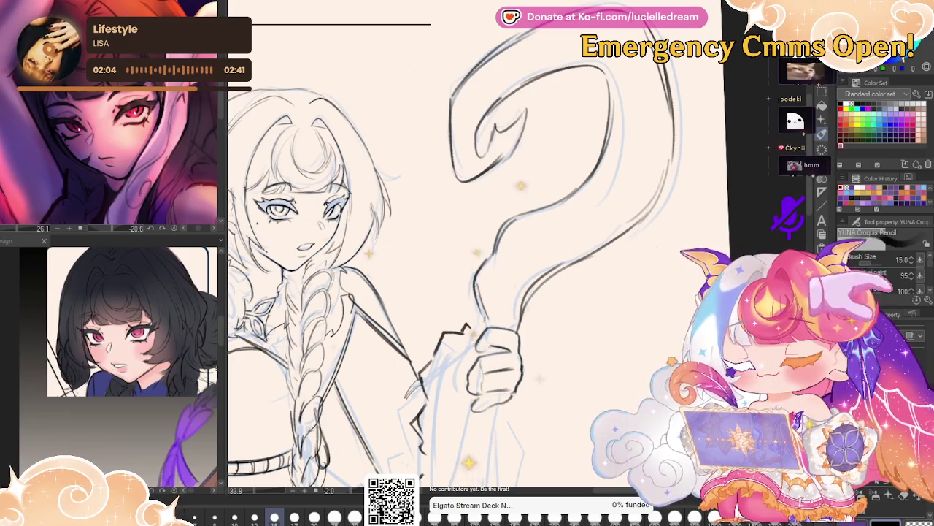
{"action": "left_click_drag", "start_coordinate": [644, 57], "coordinate": [614, 142]}
Add curly ornaments and small detail strokes inside the staff's top curl.
{"action": "left_click_drag", "start_coordinate": [593, 182], "coordinate": [610, 238]}
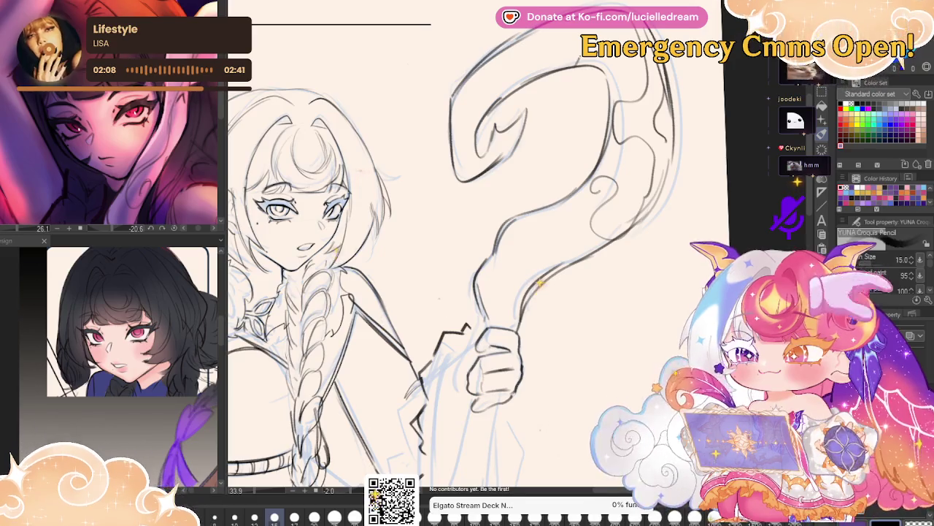
{"action": "left_click_drag", "start_coordinate": [483, 82], "coordinate": [523, 52]}
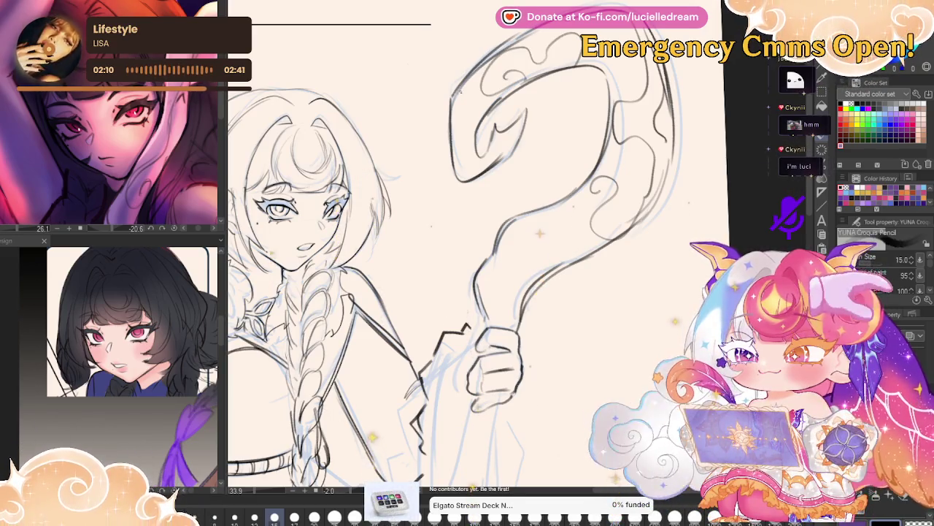
{"action": "mouse_move", "coordinate": [458, 126]}
{"action": "left_mouse_down"}
{"action": "mouse_move", "coordinate": [487, 146]}
{"action": "mouse_move", "coordinate": [470, 170]}
{"action": "left_mouse_up"}
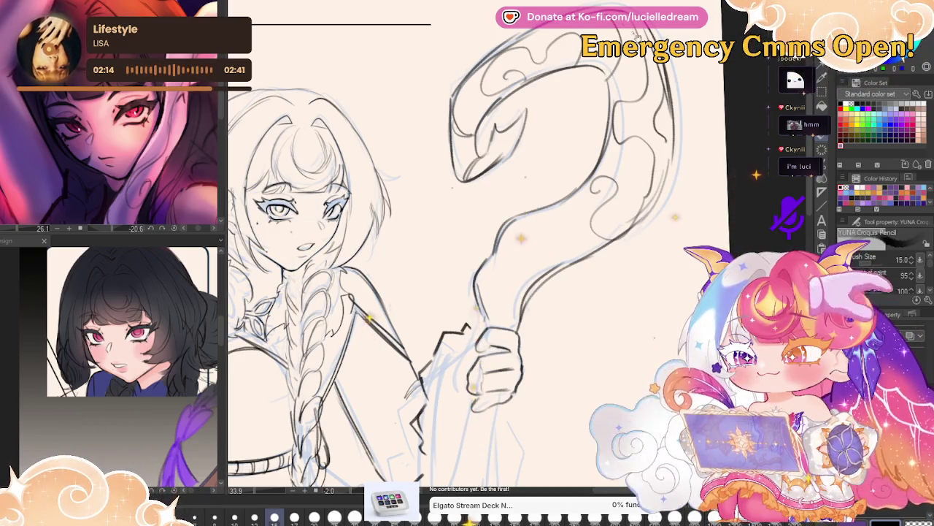
{"action": "scroll", "coordinate": [467, 248], "scroll_direction": "down", "scroll_amount": 2}
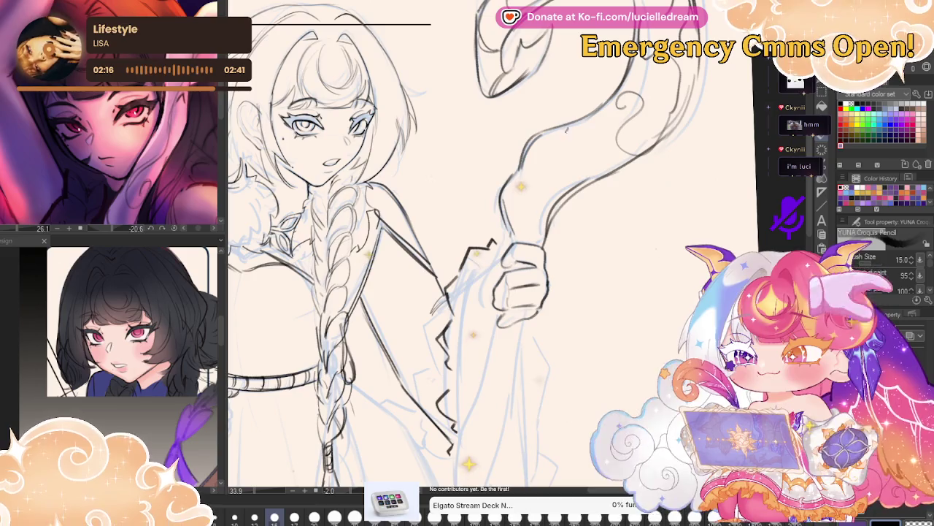
{"action": "left_click_drag", "start_coordinate": [566, 128], "coordinate": [579, 172]}
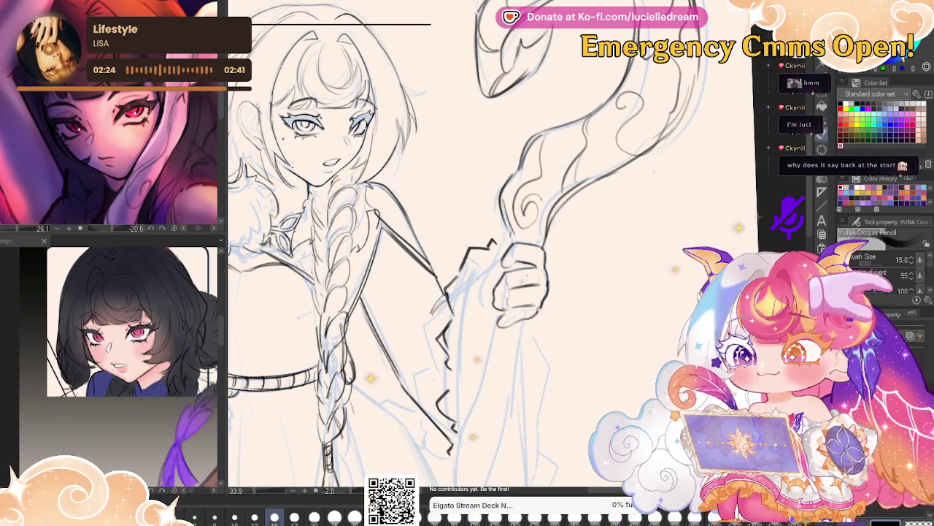
Draw two long shaft lines below the fist past the sleeve, checking the whole figure.
{"action": "left_click_drag", "start_coordinate": [707, 205], "coordinate": [747, 4]}
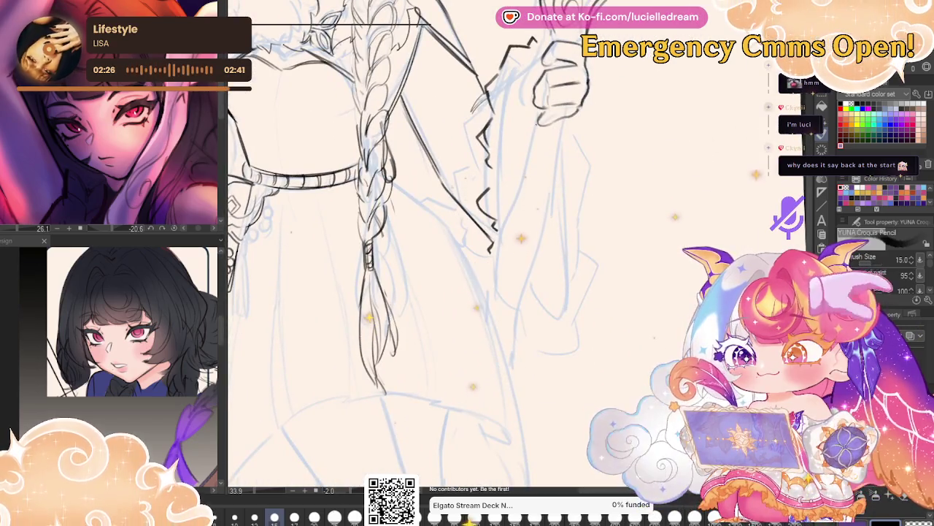
{"action": "left_click_drag", "start_coordinate": [511, 212], "coordinate": [495, 298]}
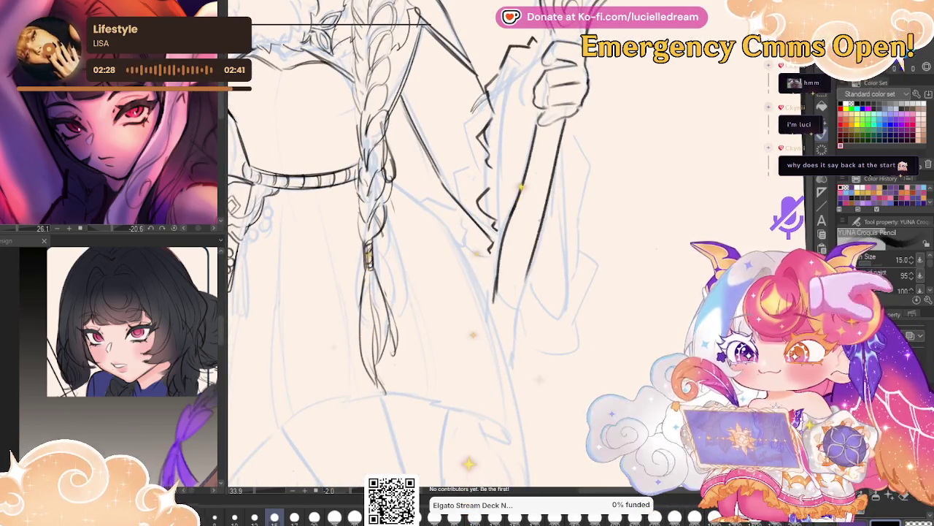
{"action": "left_click_drag", "start_coordinate": [568, 124], "coordinate": [520, 324]}
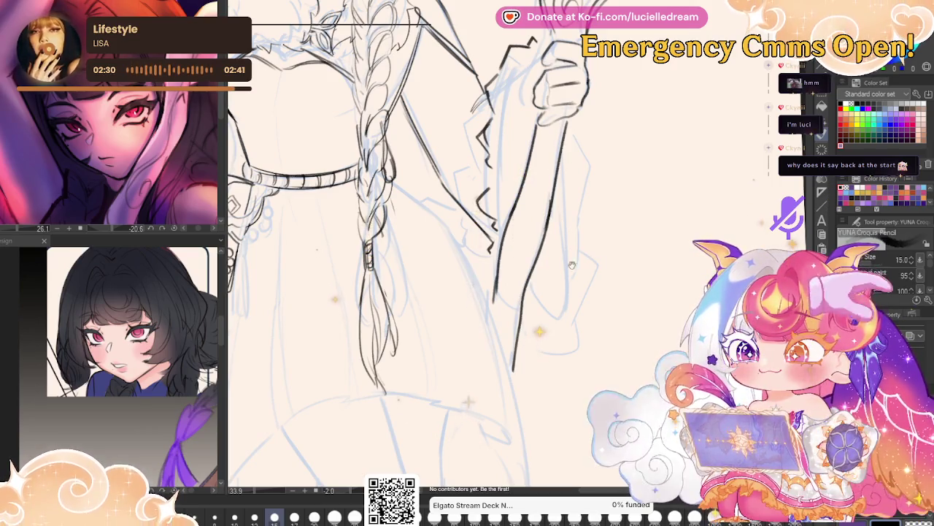
{"action": "left_click_drag", "start_coordinate": [572, 265], "coordinate": [580, 29]}
{"action": "left_click_drag", "start_coordinate": [580, 65], "coordinate": [594, 337]}
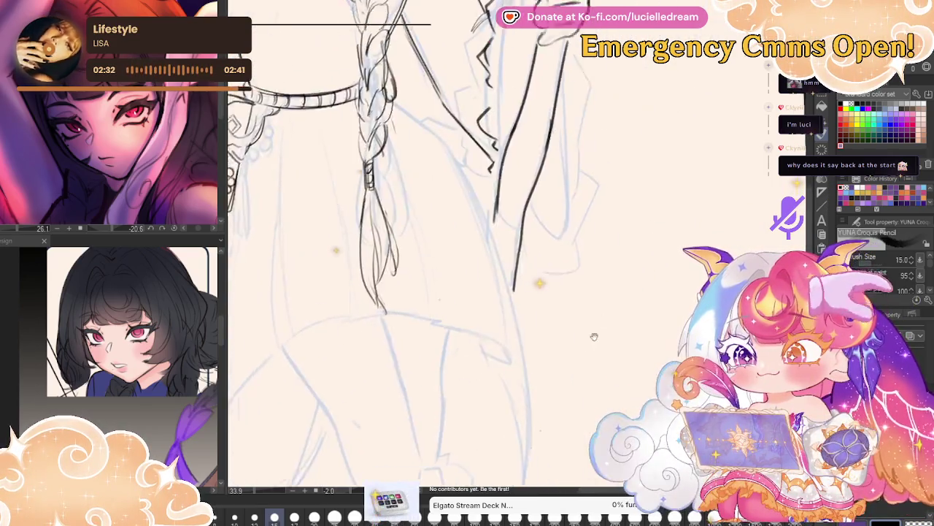
{"action": "key", "text": "ctrl+0"}
{"action": "scroll", "coordinate": [636, 251], "scroll_direction": "up", "scroll_amount": 5}
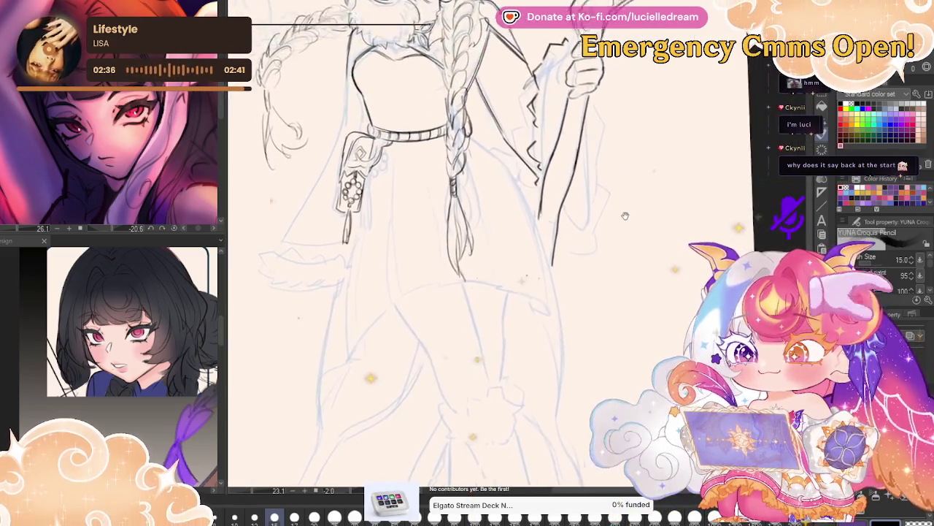
{"action": "left_click_drag", "start_coordinate": [541, 221], "coordinate": [521, 271]}
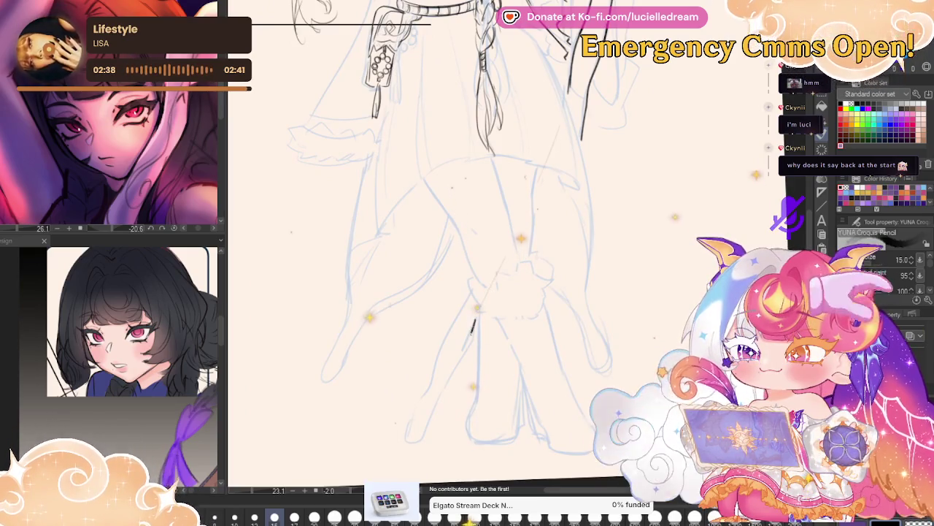
{"action": "mouse_move", "coordinate": [699, 184]}
{"action": "left_mouse_down"}
{"action": "mouse_move", "coordinate": [659, 331]}
{"action": "mouse_move", "coordinate": [755, 219]}
{"action": "mouse_move", "coordinate": [608, 71]}
{"action": "left_mouse_up"}
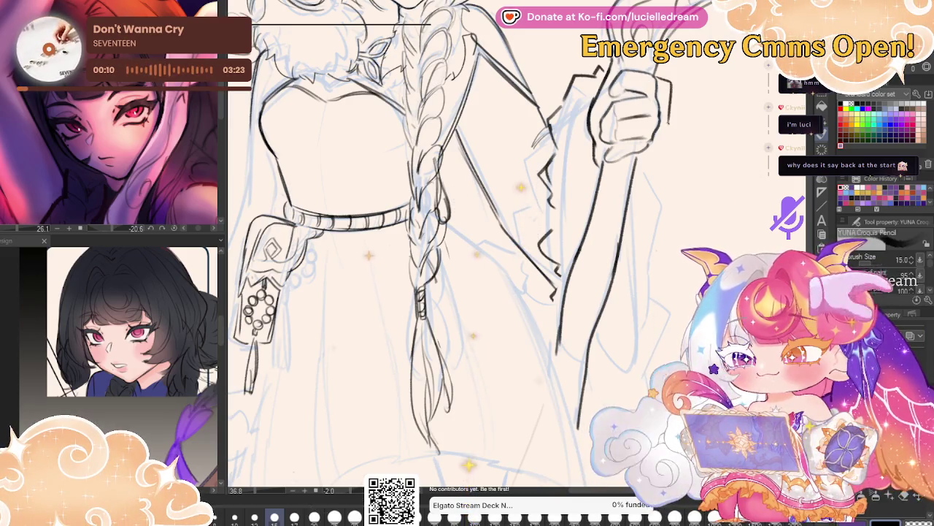
Mirror the view and ink the wavy fur edge of the sleeve beside the staff.
{"action": "key", "text": "h"}
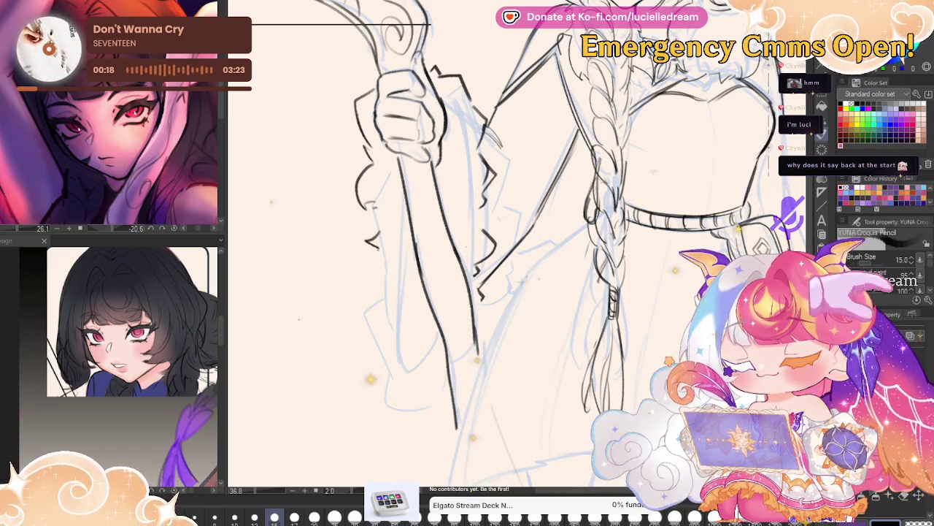
{"action": "scroll", "coordinate": [511, 255], "scroll_direction": "up", "scroll_amount": 1}
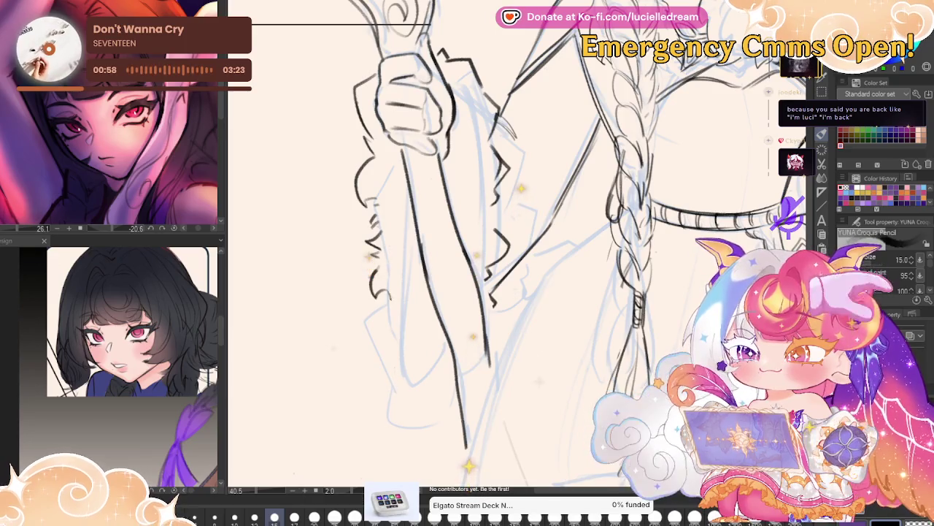
{"action": "left_click_drag", "start_coordinate": [381, 303], "coordinate": [418, 356]}
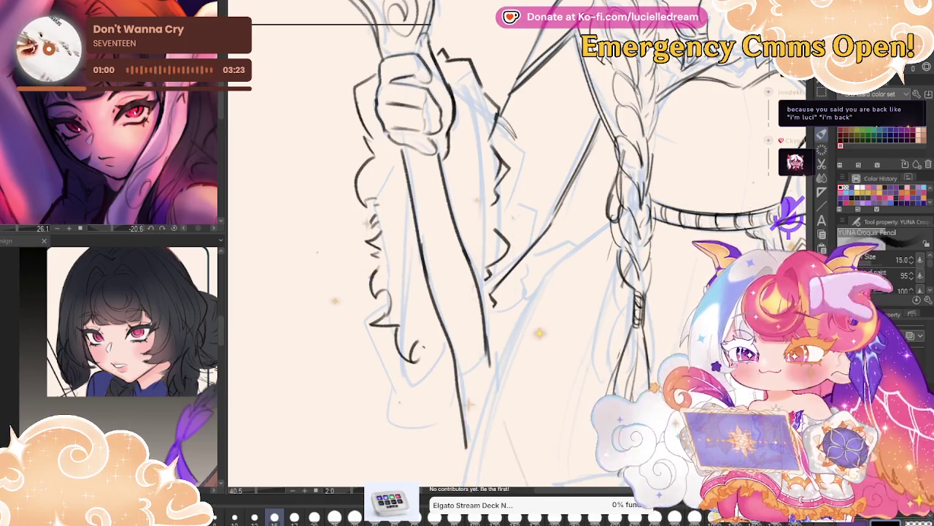
{"action": "scroll", "coordinate": [645, 203], "scroll_direction": "down", "scroll_amount": 3}
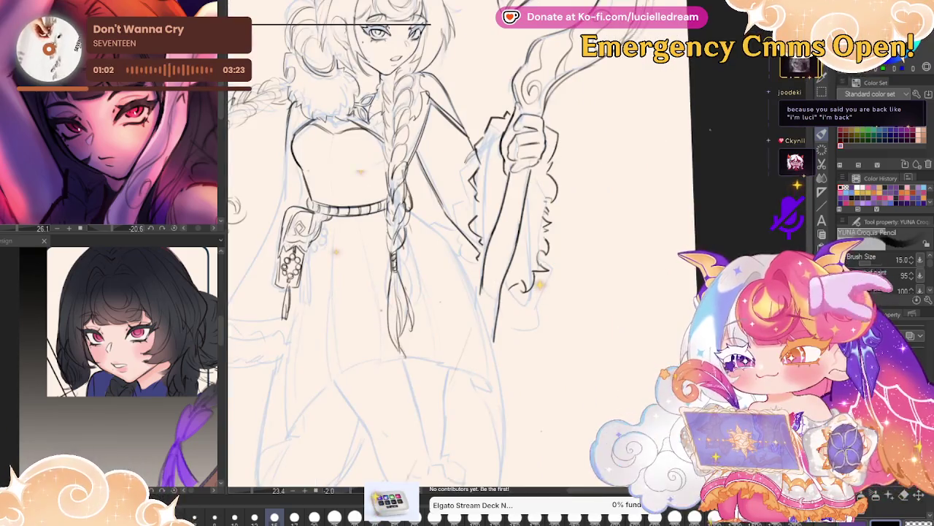
Undo and restore recent strokes, then redraw the sleeve outline and a curve beside the hand.
{"action": "scroll", "coordinate": [540, 267], "scroll_direction": "up", "scroll_amount": 2}
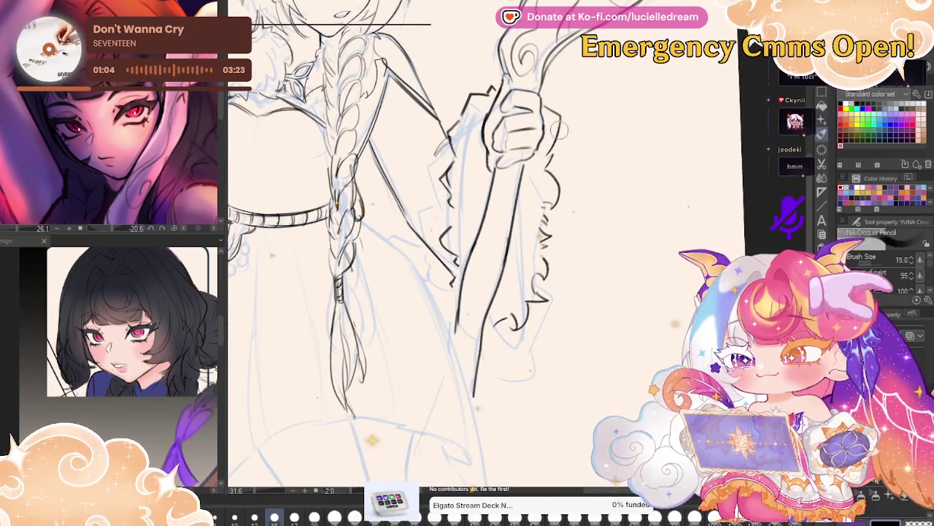
{"action": "key", "text": "ctrl+z"}
{"action": "key", "text": "ctrl+z"}
{"action": "key", "text": "ctrl+z"}
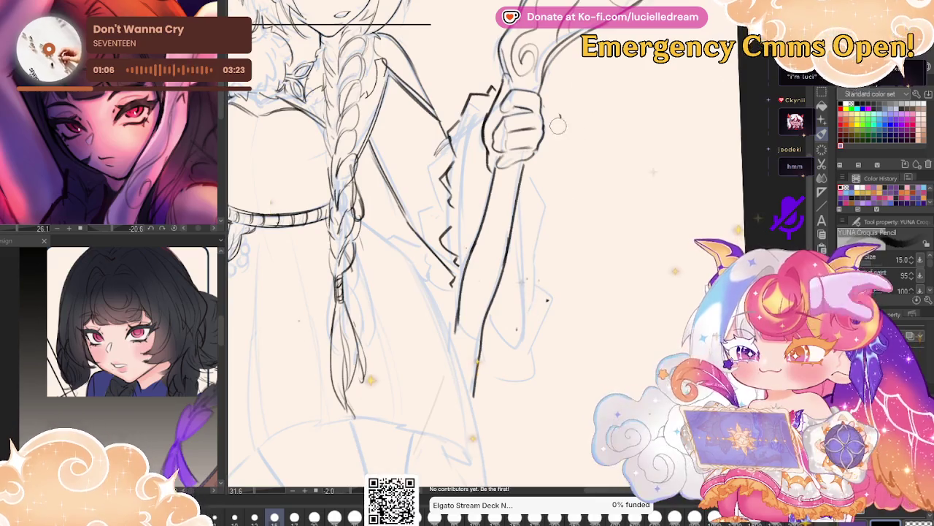
{"action": "key", "text": "ctrl+y"}
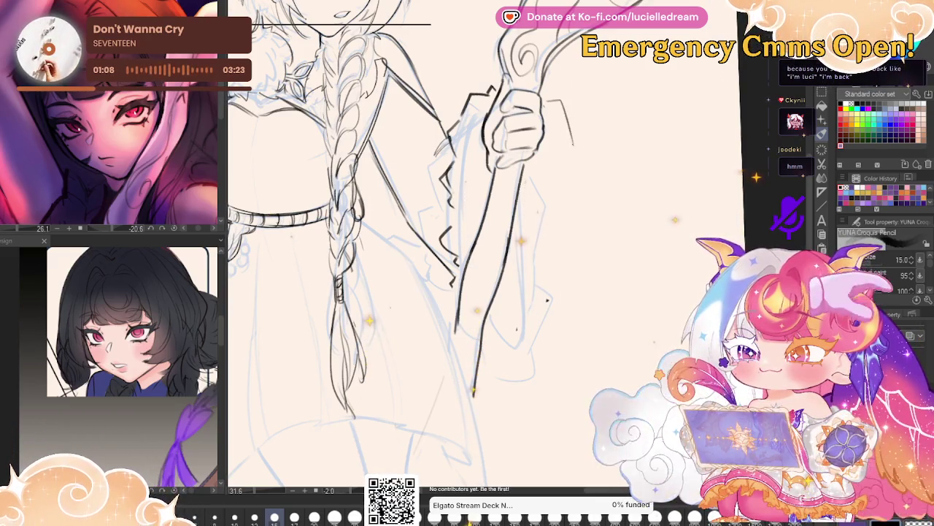
{"action": "key", "text": "h"}
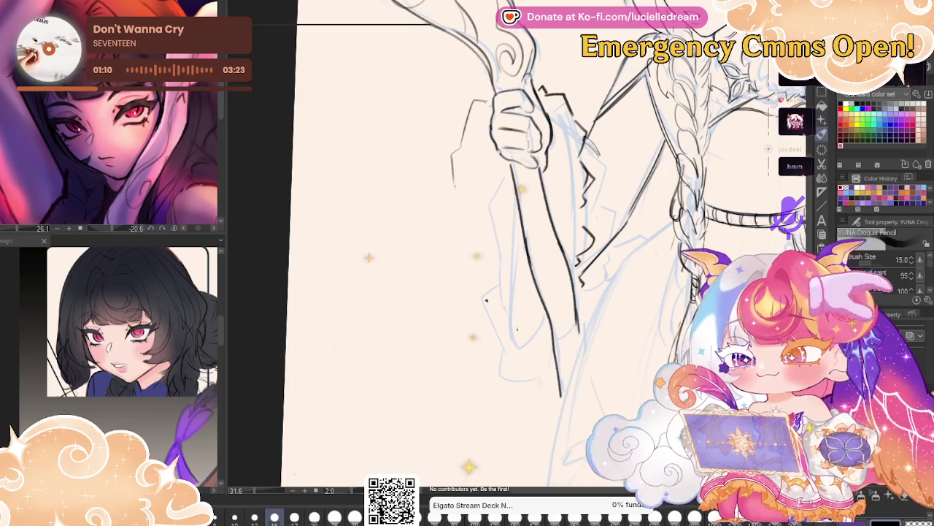
{"action": "left_click_drag", "start_coordinate": [468, 103], "coordinate": [443, 174]}
{"action": "left_click_drag", "start_coordinate": [458, 184], "coordinate": [443, 241]}
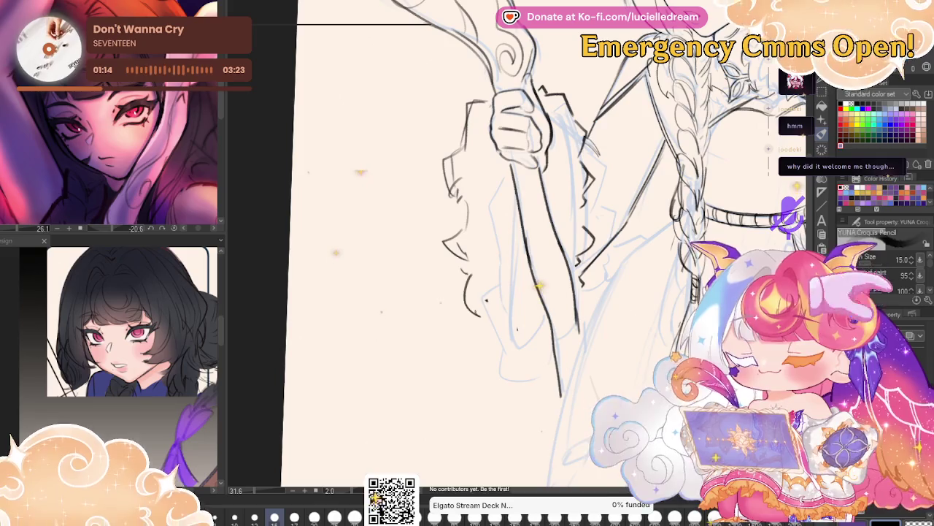
{"action": "mouse_move", "coordinate": [480, 298]}
{"action": "left_mouse_down"}
{"action": "mouse_move", "coordinate": [512, 334]}
{"action": "mouse_move", "coordinate": [536, 329]}
{"action": "left_mouse_up"}
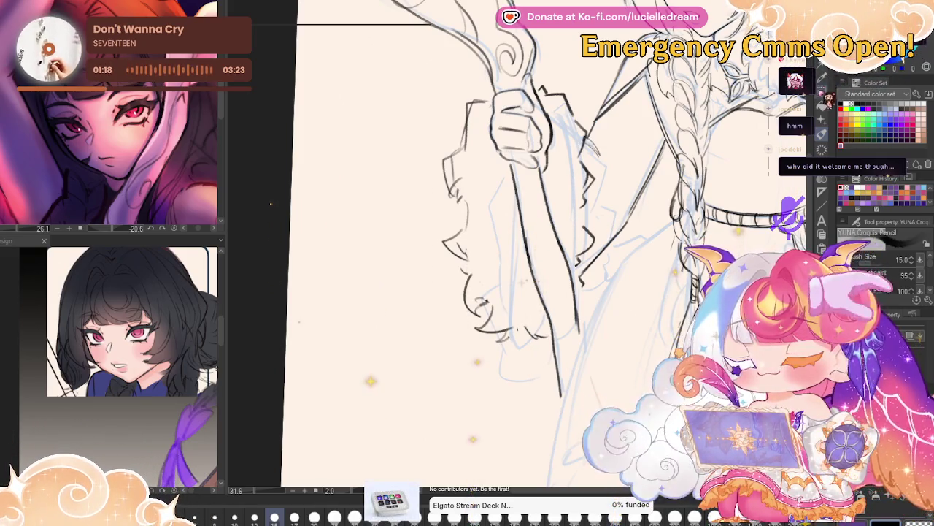
Lasso the hand and sleeve and stretch them slightly wider to the right.
{"action": "key", "text": "m"}
{"action": "mouse_move", "coordinate": [584, 281]}
{"action": "left_mouse_down"}
{"action": "mouse_move", "coordinate": [541, 84]}
{"action": "mouse_move", "coordinate": [581, 281]}
{"action": "left_mouse_up"}
{"action": "key", "text": "ctrl+t"}
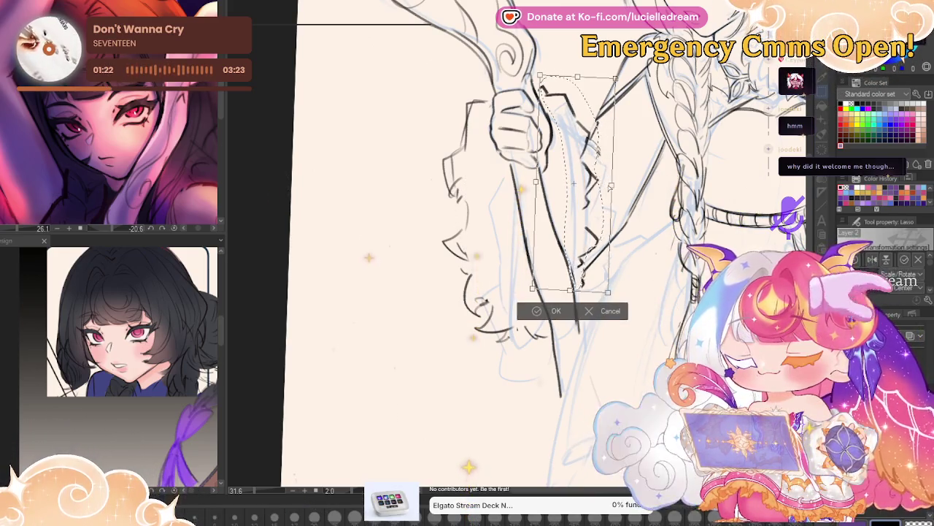
{"action": "mouse_move", "coordinate": [611, 187]}
{"action": "left_mouse_down"}
{"action": "mouse_move", "coordinate": [619, 189]}
{"action": "mouse_move", "coordinate": [607, 185]}
{"action": "left_mouse_up"}
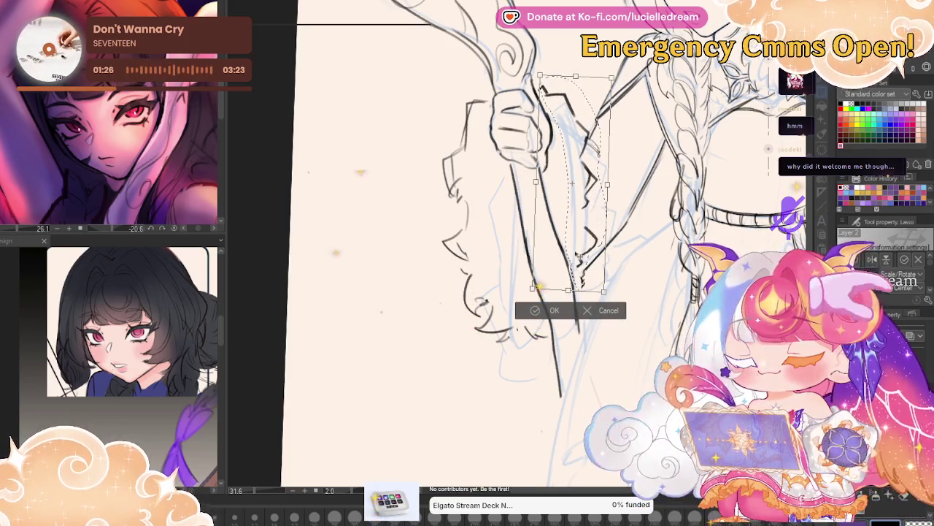
{"action": "left_click", "coordinate": [549, 310]}
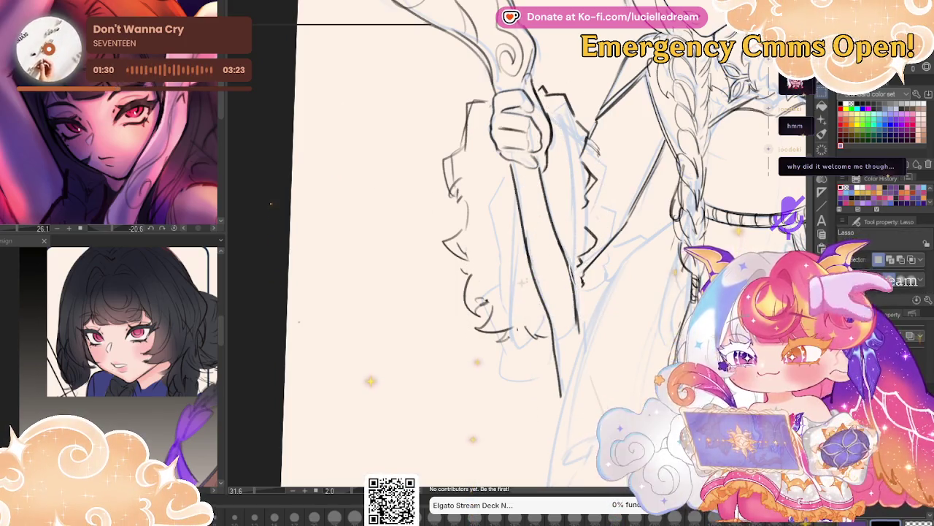
{"action": "key", "text": "p"}
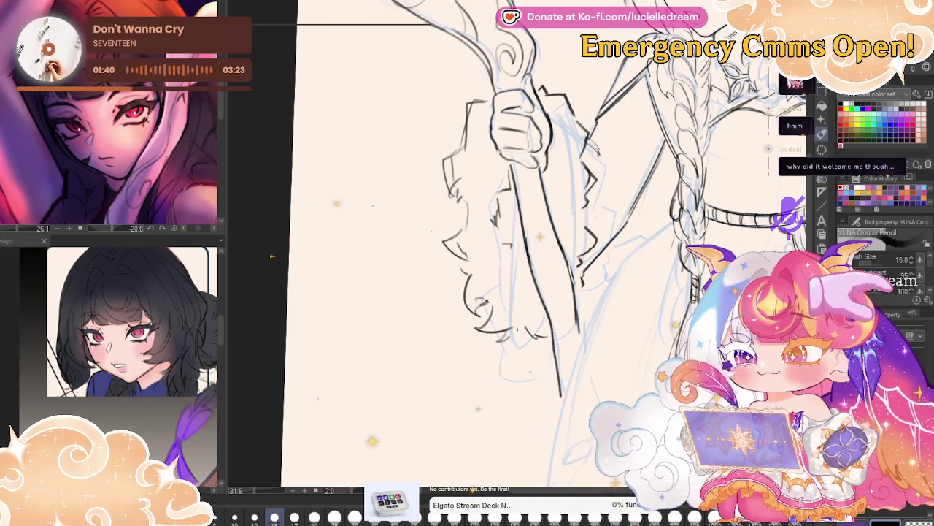
Reframe the figure and erase faint sketch strokes beside the braid.
{"action": "left_click_drag", "start_coordinate": [271, 256], "coordinate": [147, 350]}
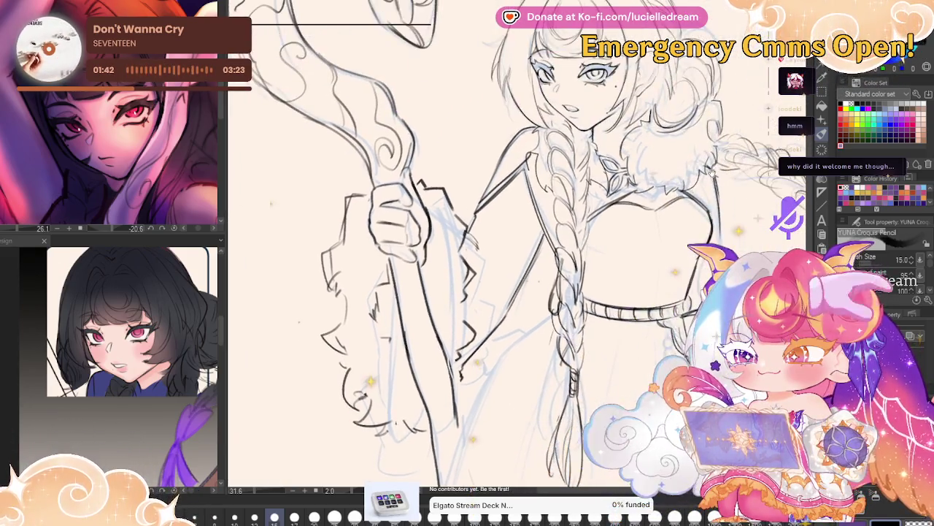
{"action": "mouse_move", "coordinate": [770, 221]}
{"action": "left_mouse_down"}
{"action": "mouse_move", "coordinate": [770, 202]}
{"action": "mouse_move", "coordinate": [720, 201]}
{"action": "left_mouse_up"}
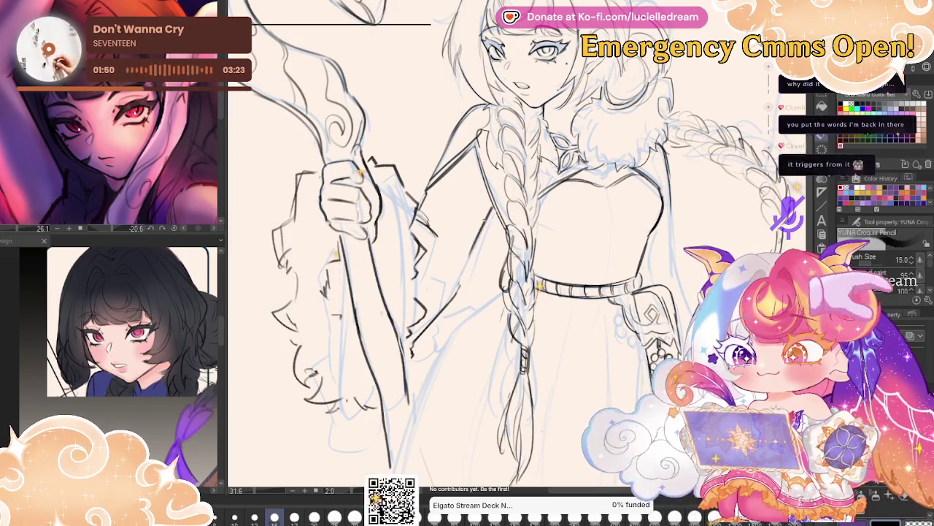
{"action": "left_click_drag", "start_coordinate": [729, 220], "coordinate": [744, 231]}
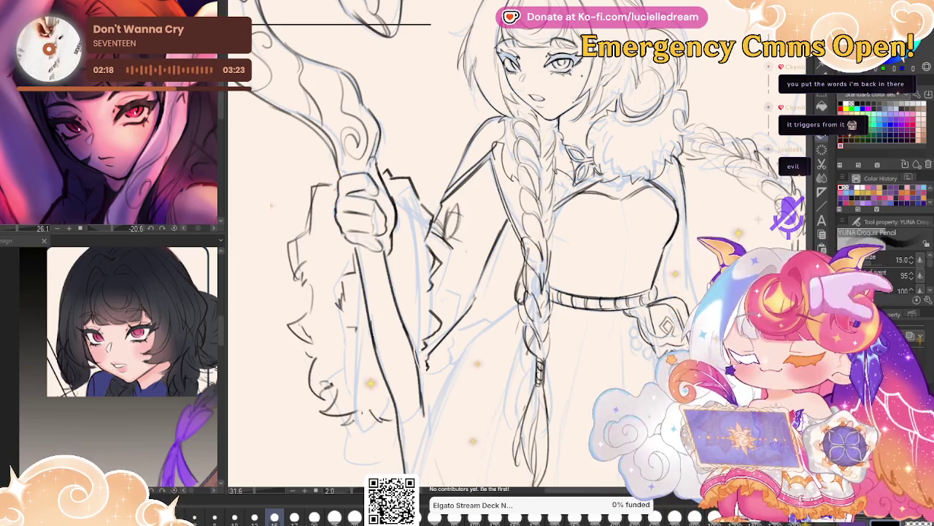
{"action": "left_click_drag", "start_coordinate": [449, 215], "coordinate": [461, 240]}
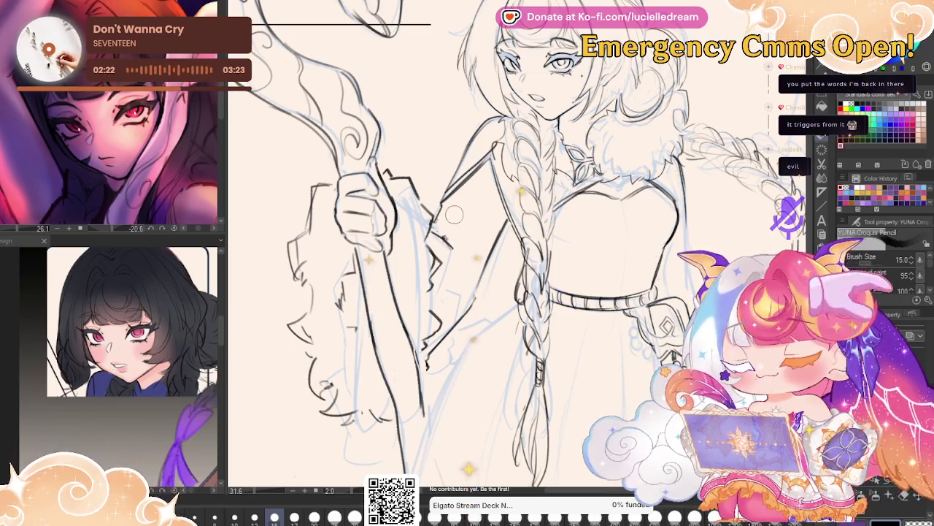
{"action": "scroll", "coordinate": [454, 214], "scroll_direction": "down", "scroll_amount": 2}
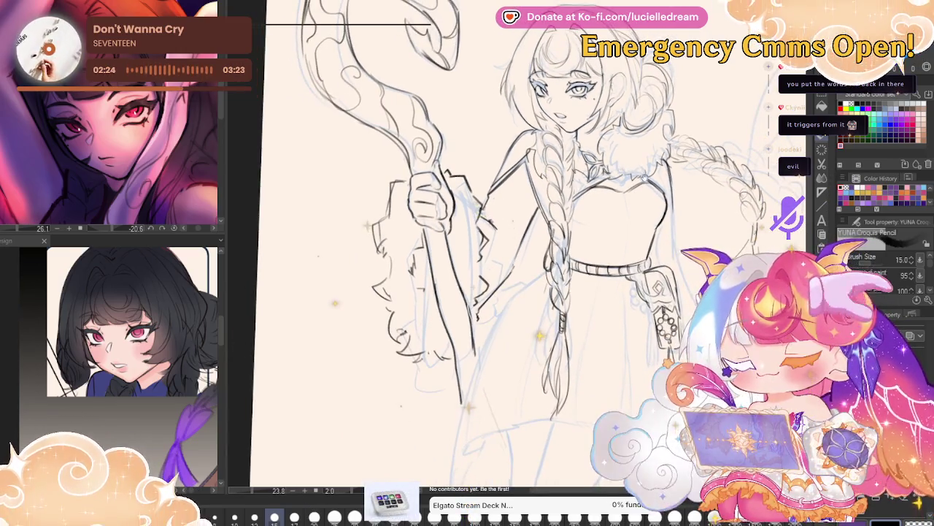
Mirror the canvas horizontally and zoom in to check the drawing.
{"action": "left_click_drag", "start_coordinate": [540, 332], "coordinate": [500, 329]}
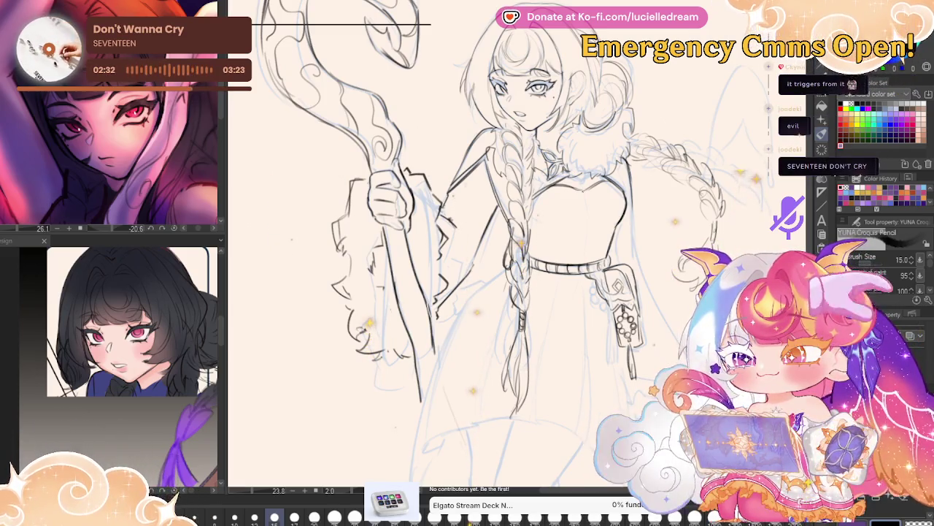
{"action": "left_click_drag", "start_coordinate": [649, 173], "coordinate": [639, 167]}
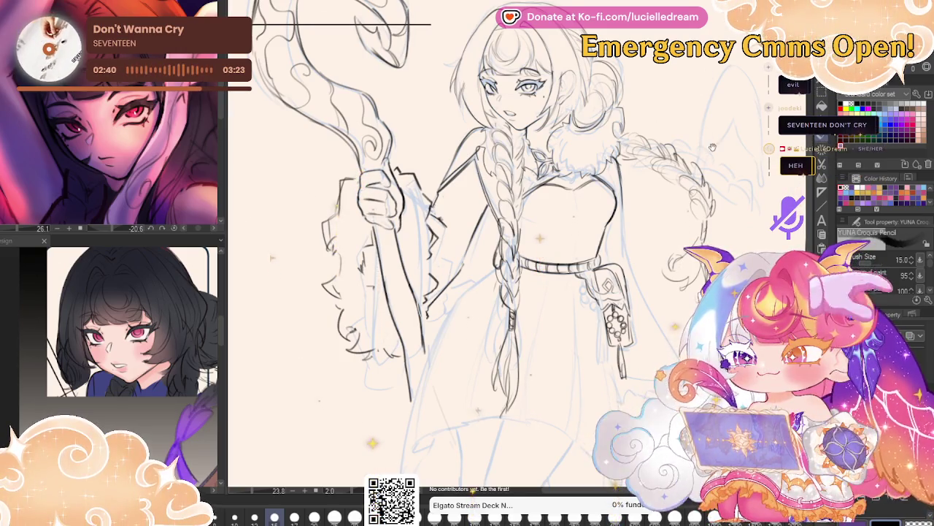
{"action": "key", "text": "h"}
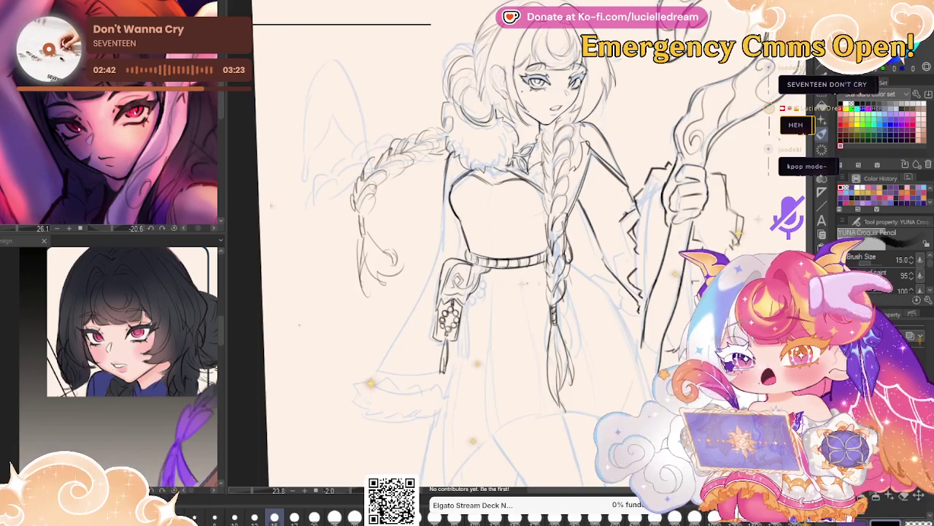
{"action": "scroll", "coordinate": [504, 243], "scroll_direction": "up", "scroll_amount": 1}
{"action": "scroll", "coordinate": [504, 243], "scroll_direction": "up", "scroll_amount": 1}
{"action": "scroll", "coordinate": [504, 243], "scroll_direction": "up", "scroll_amount": 1}
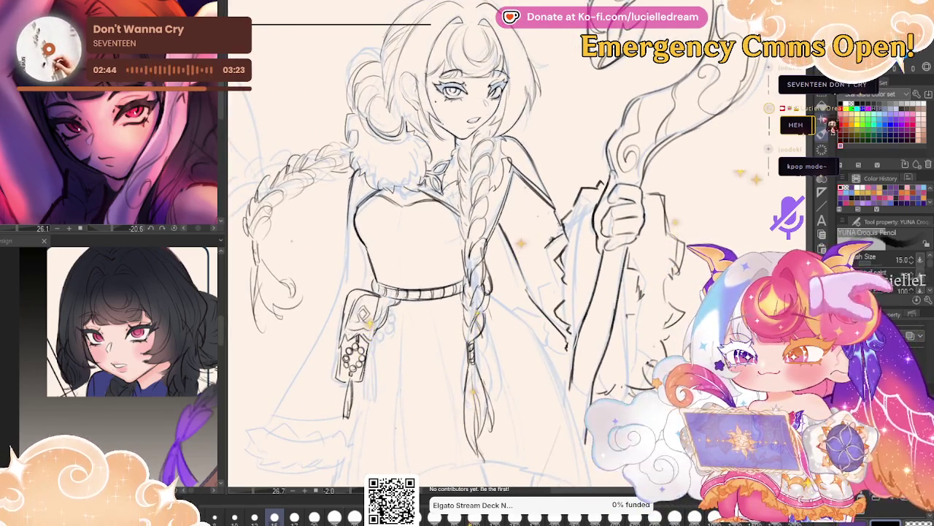
Lasso the staff hand, shrink it slightly and nudge it to the right.
{"action": "key", "text": "m"}
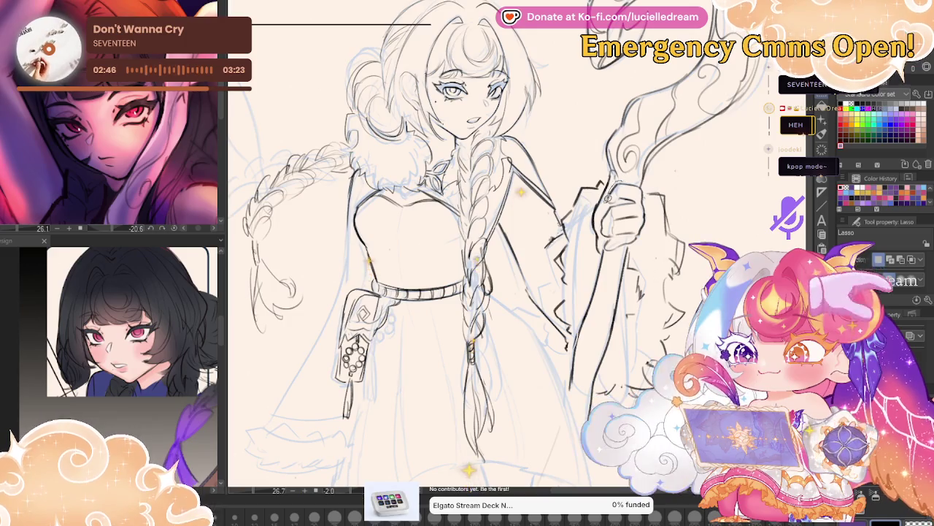
{"action": "left_click_drag", "start_coordinate": [608, 197], "coordinate": [617, 186]}
{"action": "left_click", "coordinate": [622, 175]}
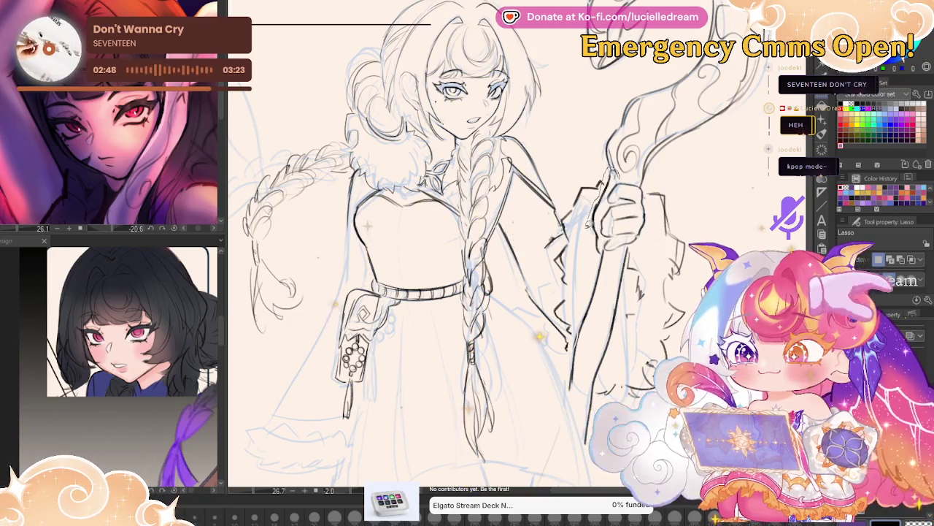
{"action": "left_click_drag", "start_coordinate": [624, 252], "coordinate": [620, 250]}
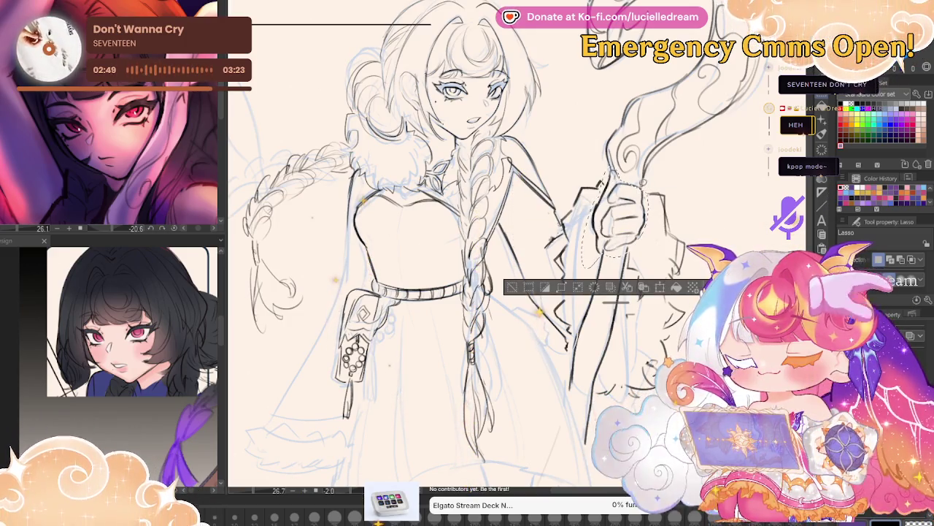
{"action": "left_click", "coordinate": [667, 287]}
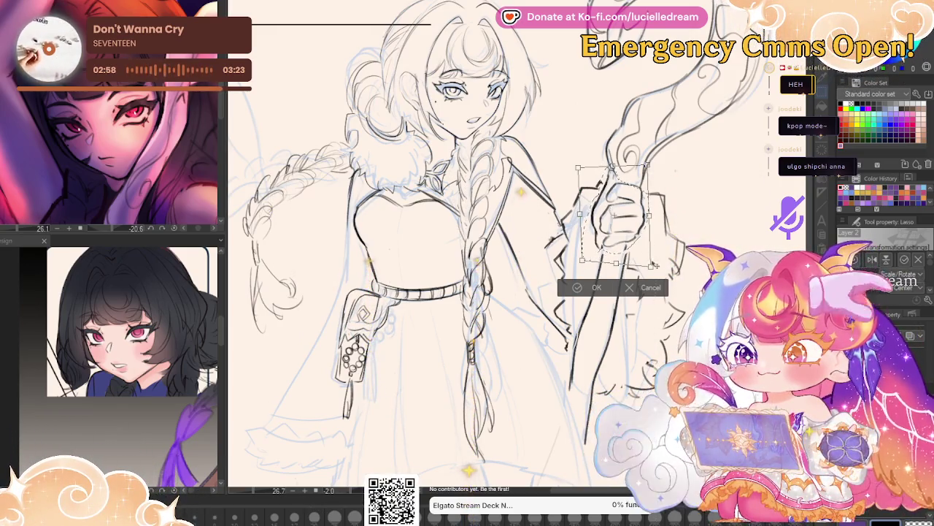
{"action": "left_click_drag", "start_coordinate": [654, 266], "coordinate": [642, 252]}
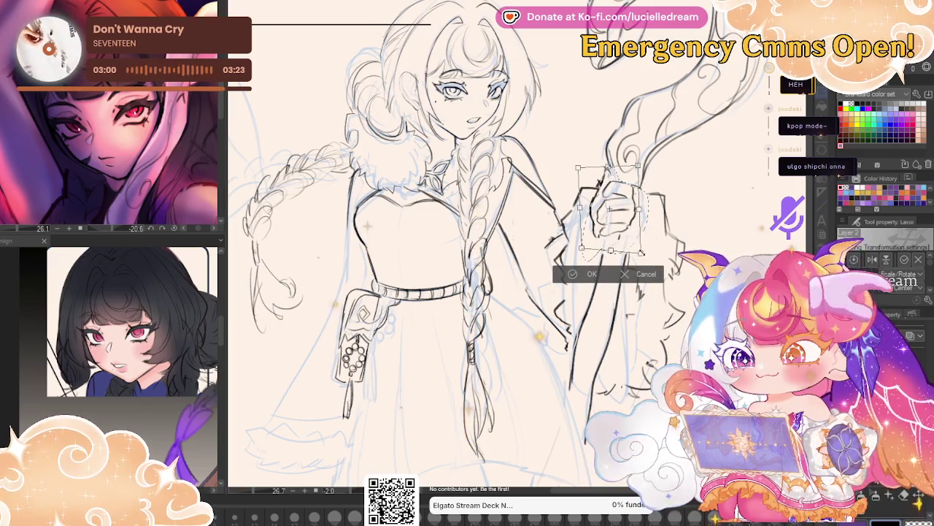
{"action": "left_click_drag", "start_coordinate": [613, 211], "coordinate": [616, 211]}
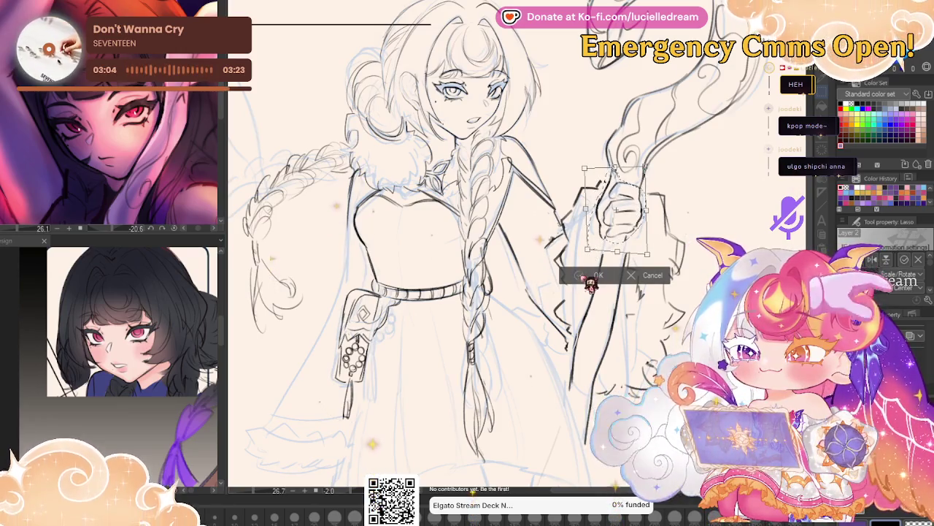
{"action": "left_click", "coordinate": [590, 276]}
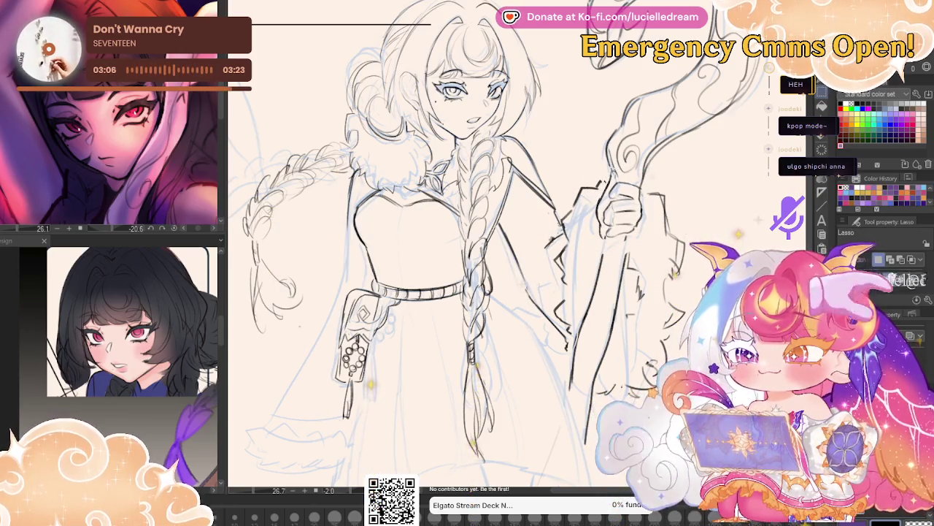
Shift the view and flip the canvas mirrored and back to compare.
{"action": "key", "text": "p"}
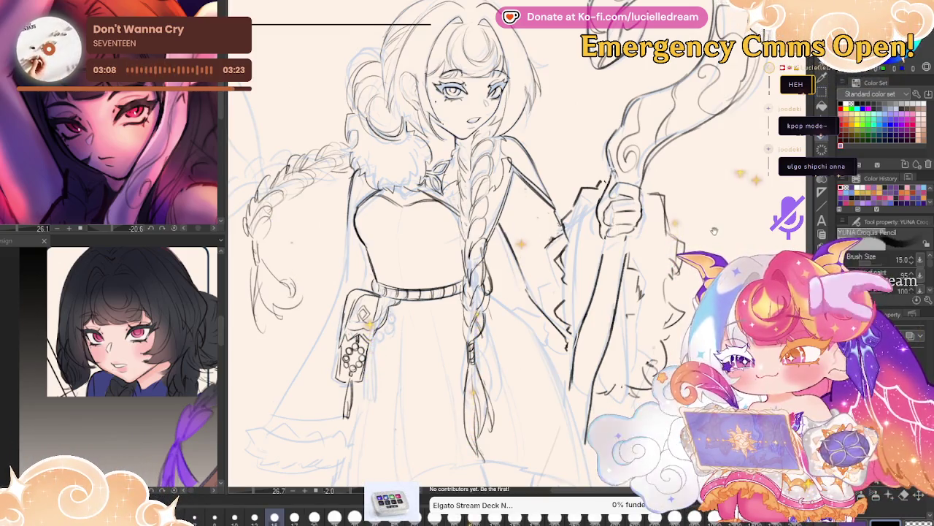
{"action": "left_click_drag", "start_coordinate": [730, 218], "coordinate": [690, 171]}
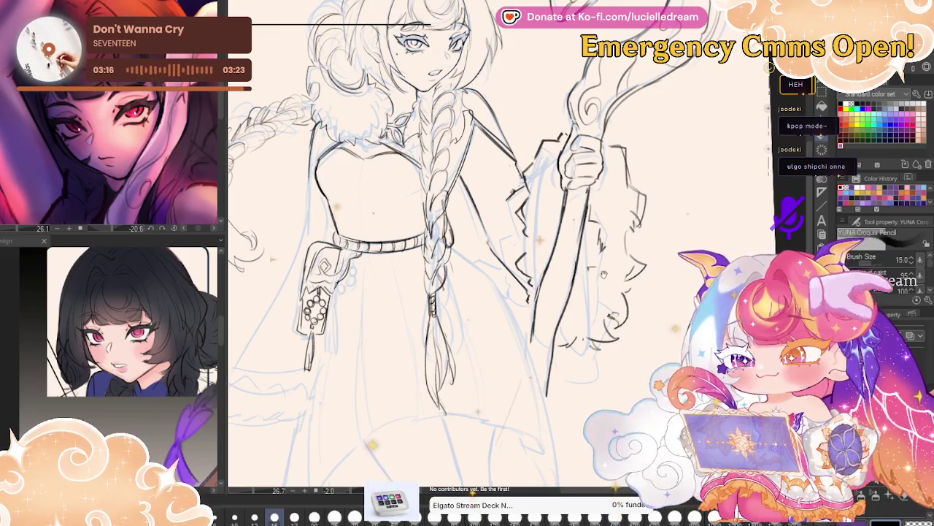
{"action": "scroll", "coordinate": [460, 249], "scroll_direction": "down", "scroll_amount": 2}
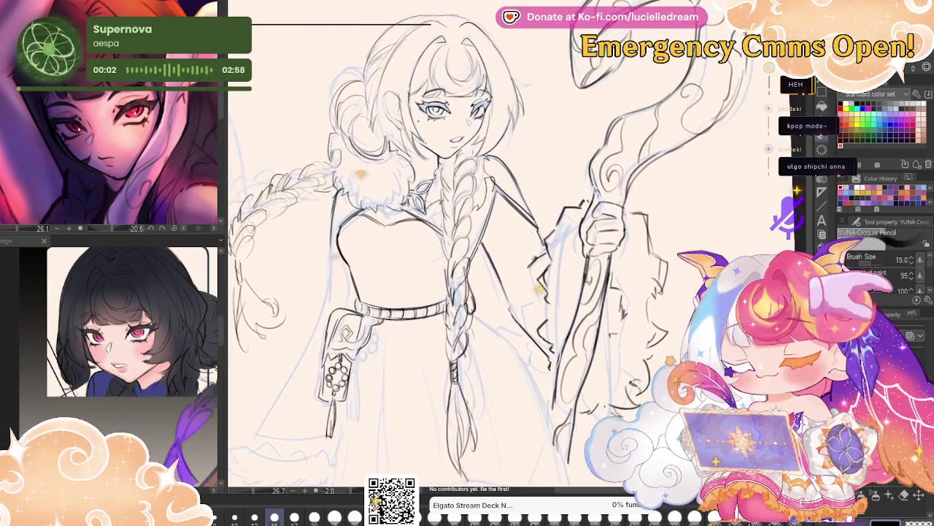
{"action": "key", "text": "g"}
{"action": "key", "text": "h"}
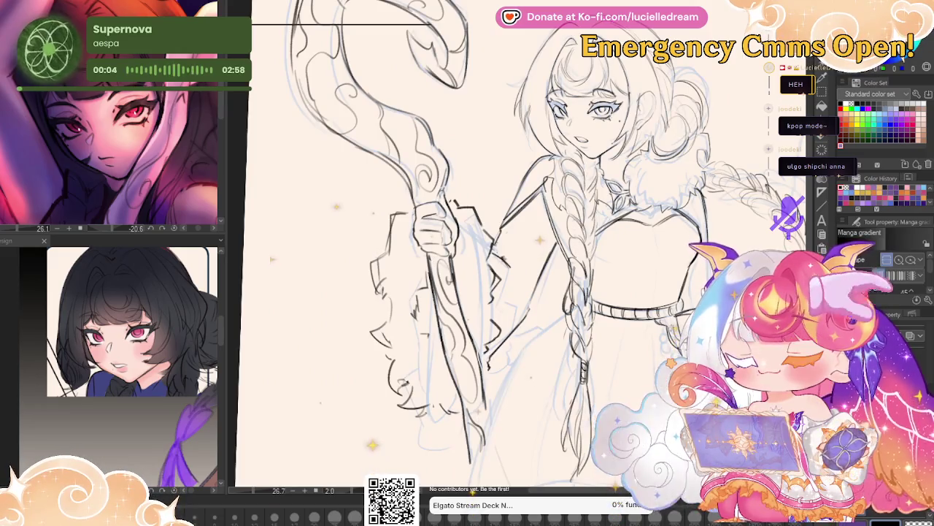
{"action": "key", "text": "h"}
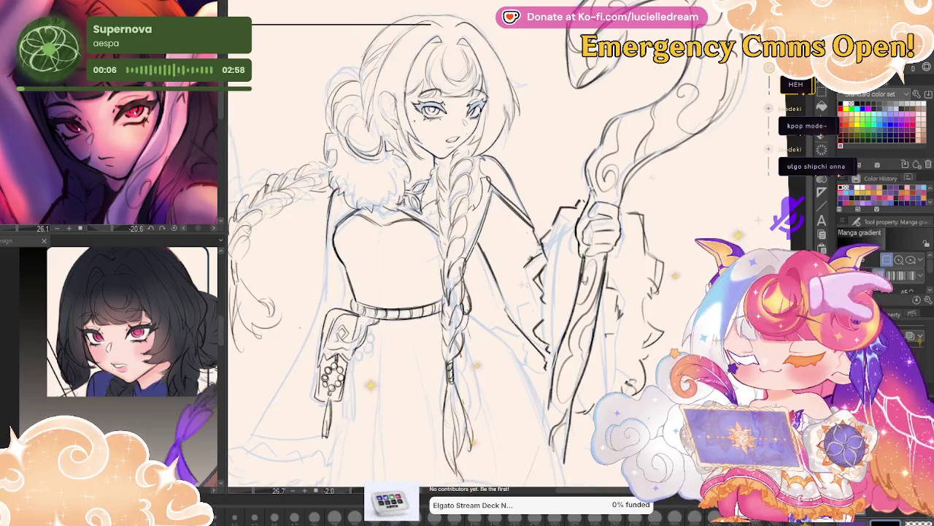
Zoom out to see the whole figure, then zoom in on the torso and belt.
{"action": "key", "text": "p"}
{"action": "key", "text": "ctrl+minus"}
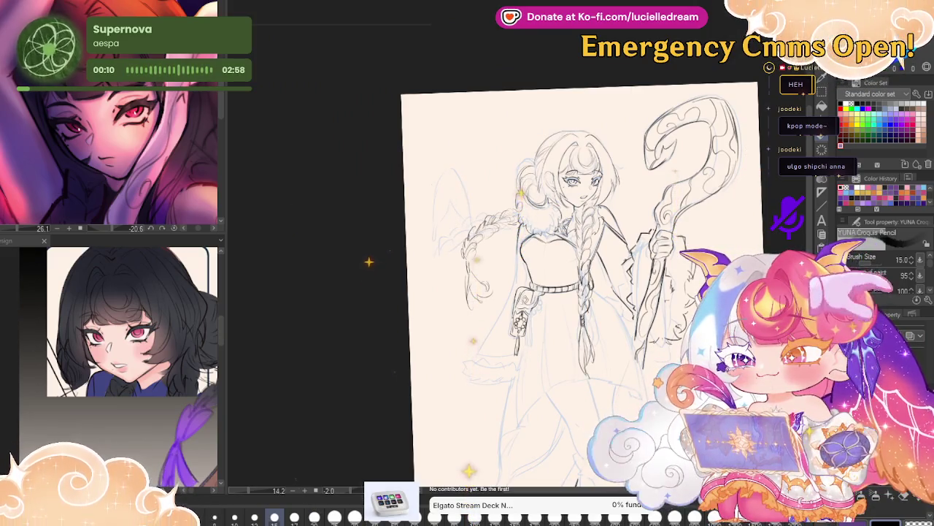
{"action": "key", "text": "ctrl+plus"}
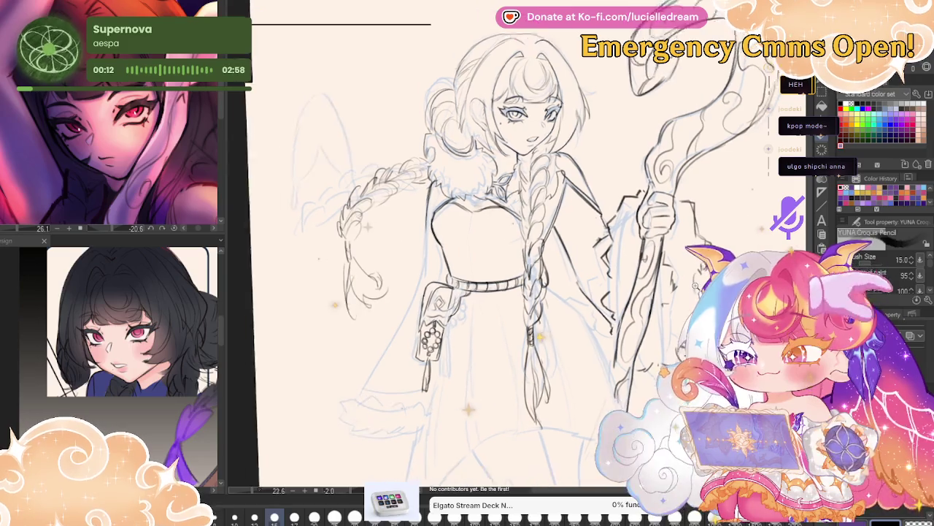
{"action": "scroll", "coordinate": [511, 263], "scroll_direction": "down", "scroll_amount": 3}
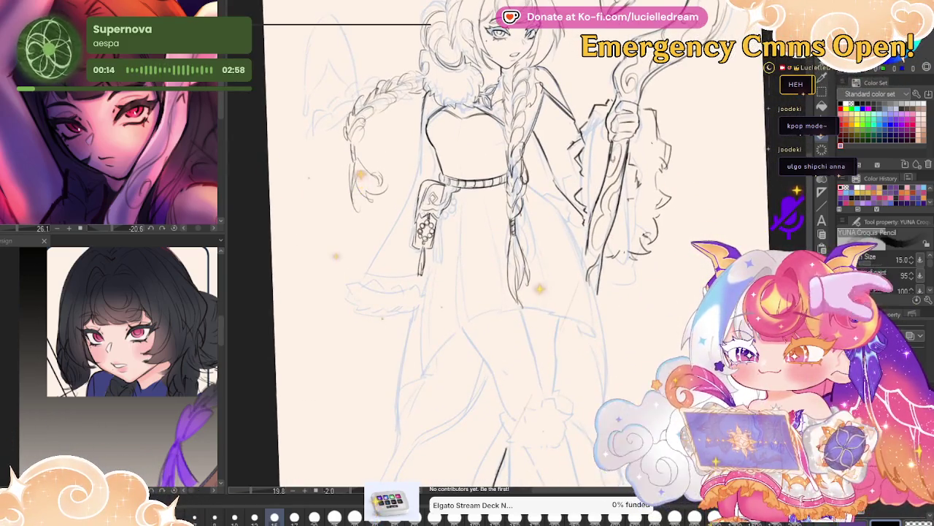
{"action": "key", "text": "ctrl+plus"}
{"action": "key", "text": "ctrl+plus"}
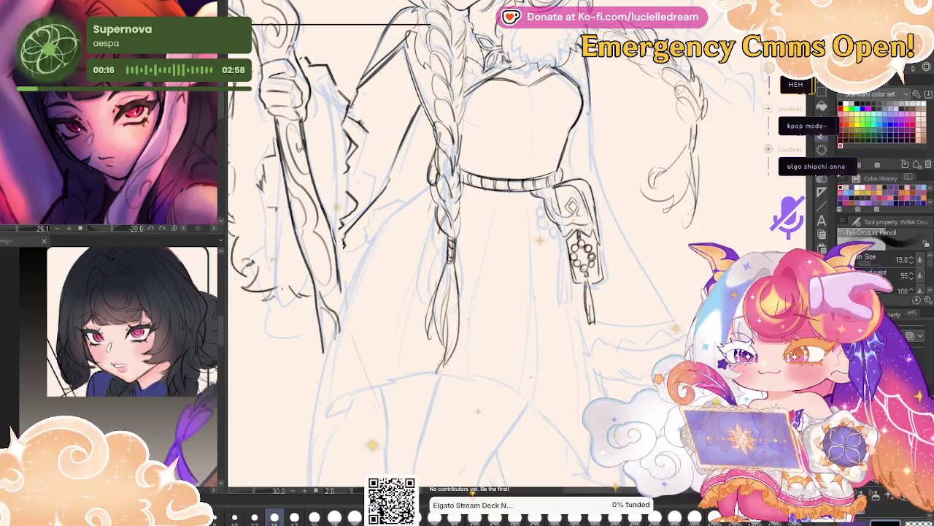
Ink lines right of the pouch, the sleeve's zigzag fur trim, and the staff's left edge.
{"action": "mouse_move", "coordinate": [589, 109]}
{"action": "left_mouse_down"}
{"action": "mouse_move", "coordinate": [593, 173]}
{"action": "mouse_move", "coordinate": [626, 252]}
{"action": "left_mouse_up"}
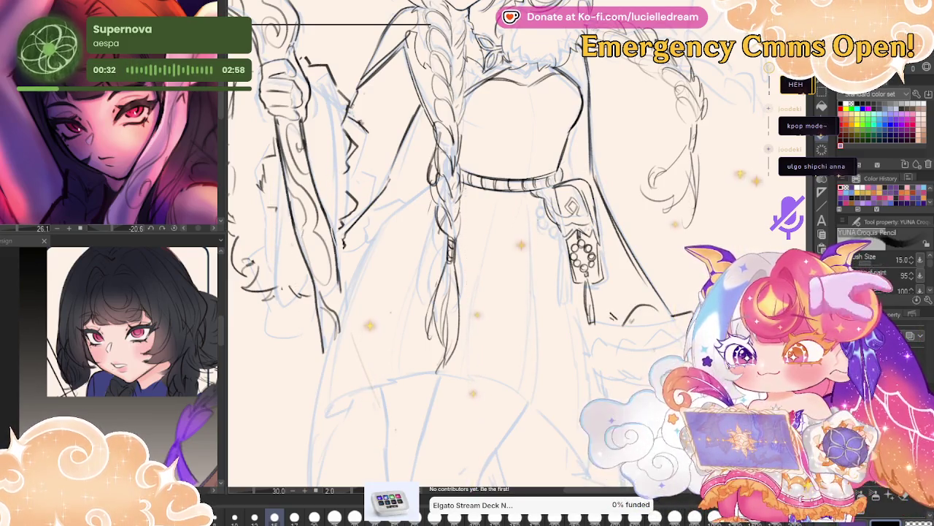
{"action": "left_click_drag", "start_coordinate": [467, 292], "coordinate": [425, 258]}
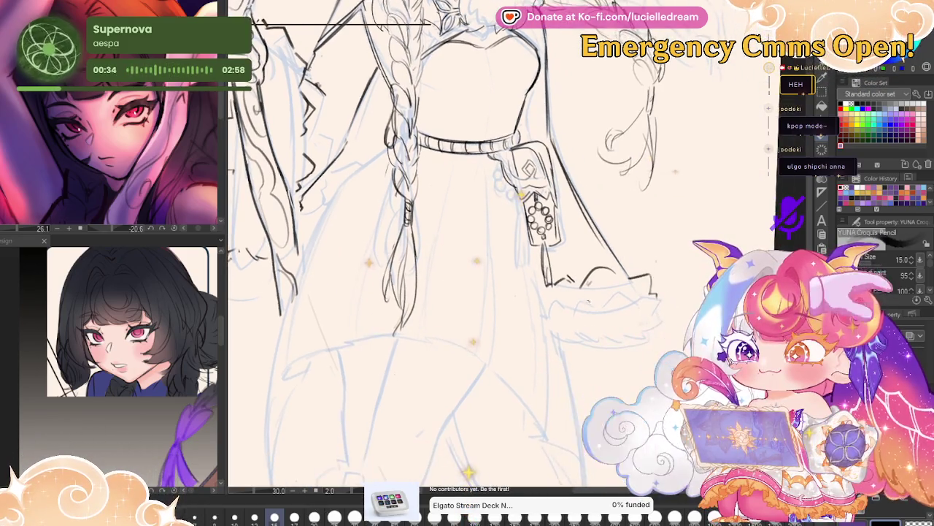
{"action": "left_click_drag", "start_coordinate": [556, 336], "coordinate": [634, 332]}
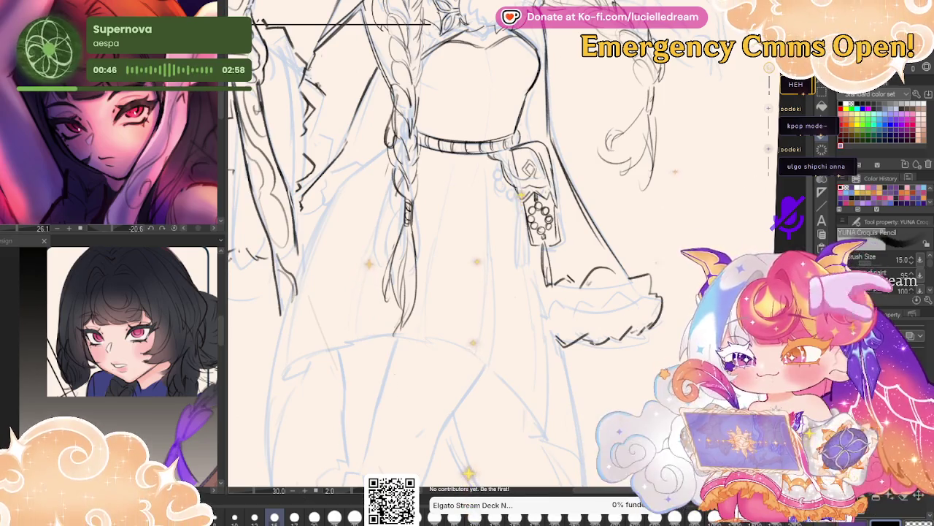
{"action": "left_click_drag", "start_coordinate": [564, 349], "coordinate": [628, 345]}
{"action": "mouse_move", "coordinate": [468, 219]}
{"action": "left_mouse_down"}
{"action": "mouse_move", "coordinate": [499, 340]}
{"action": "mouse_move", "coordinate": [515, 333]}
{"action": "mouse_move", "coordinate": [588, 348]}
{"action": "left_mouse_up"}
{"action": "left_click_drag", "start_coordinate": [357, 191], "coordinate": [337, 336]}
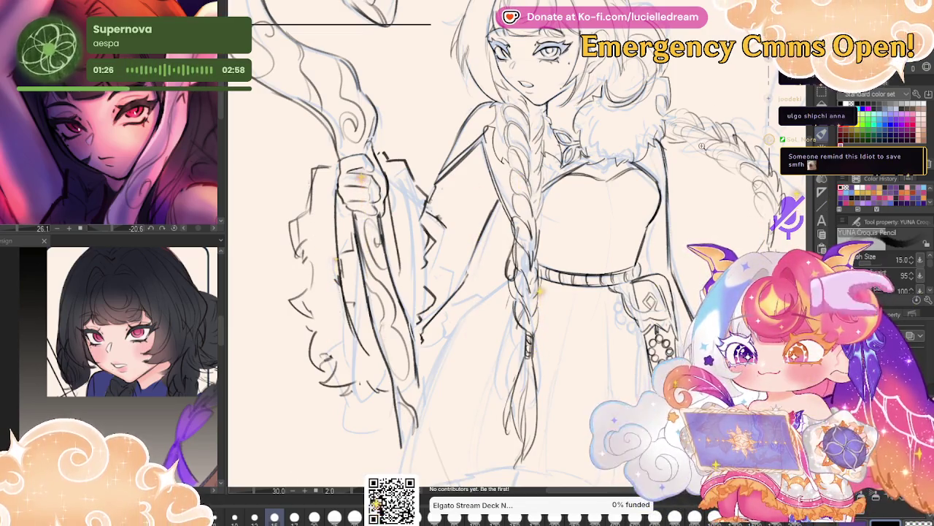
{"action": "scroll", "coordinate": [723, 148], "scroll_direction": "down", "scroll_amount": 1}
{"action": "scroll", "coordinate": [723, 147], "scroll_direction": "down", "scroll_amount": 1}
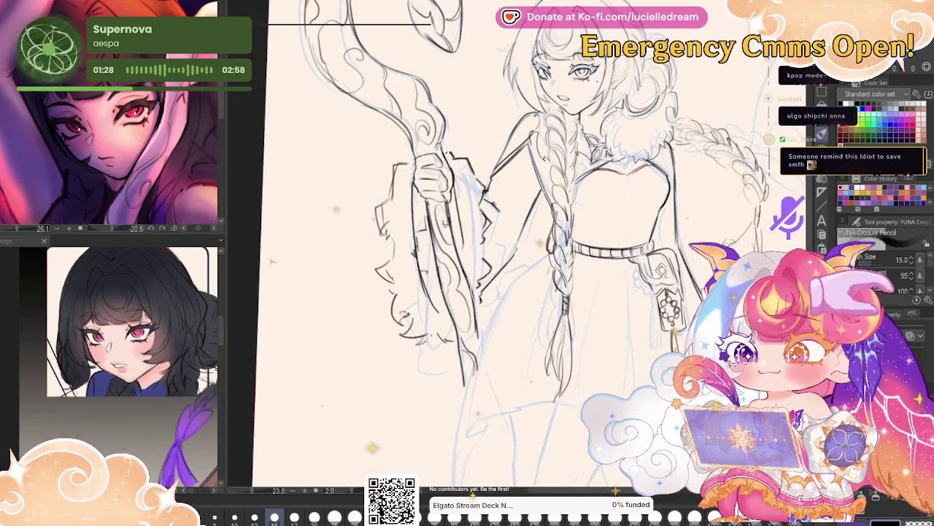
{"action": "key", "text": "h"}
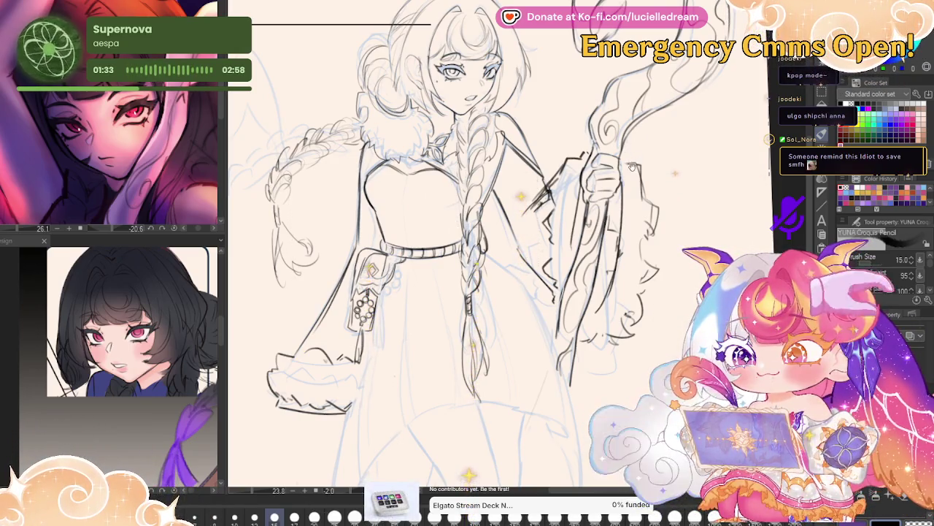
{"action": "left_click_drag", "start_coordinate": [631, 165], "coordinate": [690, 177]}
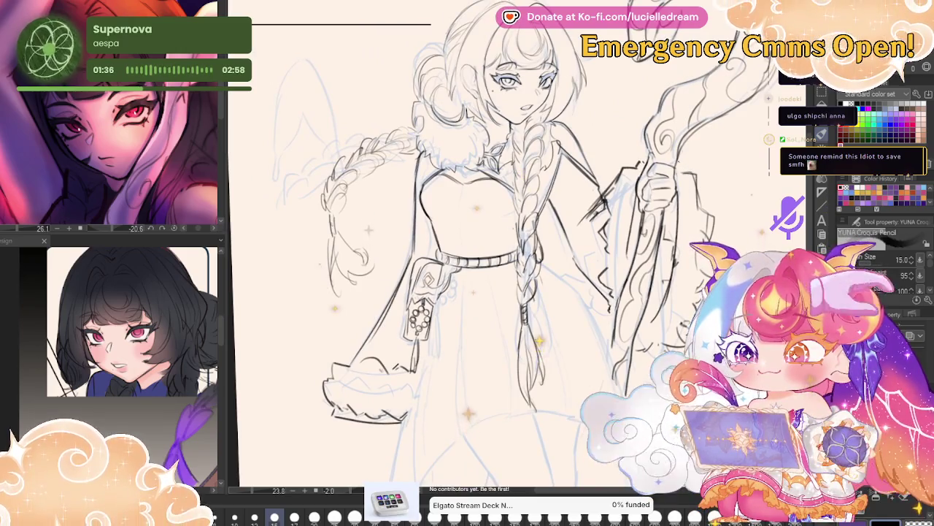
{"action": "scroll", "coordinate": [539, 183], "scroll_direction": "up", "scroll_amount": 1}
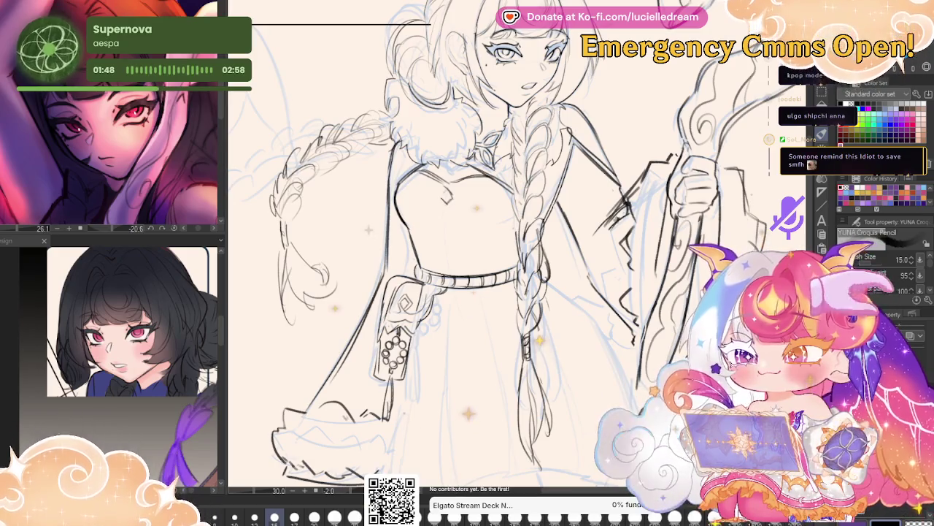
{"action": "key", "text": "h"}
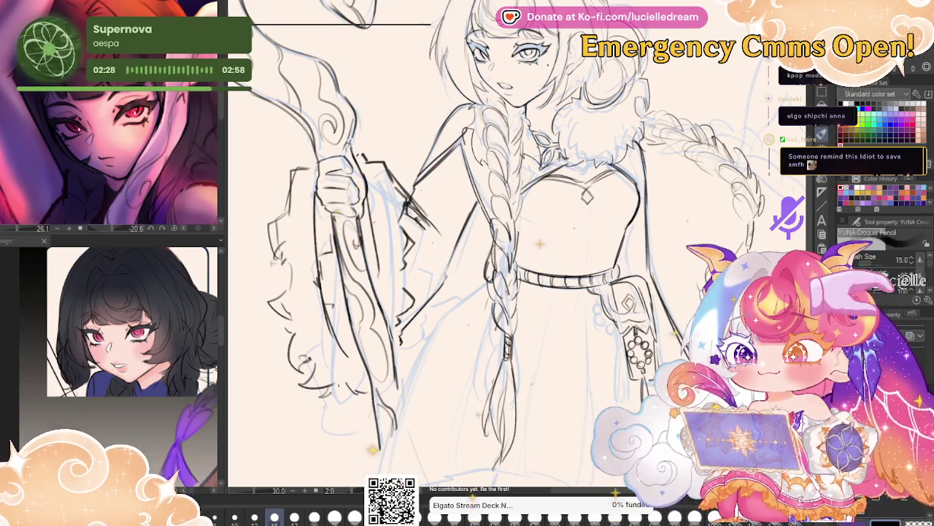
Ink the coat's curving furry hem across the thighs.
{"action": "mouse_move", "coordinate": [679, 199]}
{"action": "left_mouse_down"}
{"action": "mouse_move", "coordinate": [673, 88]}
{"action": "mouse_move", "coordinate": [694, 77]}
{"action": "left_mouse_up"}
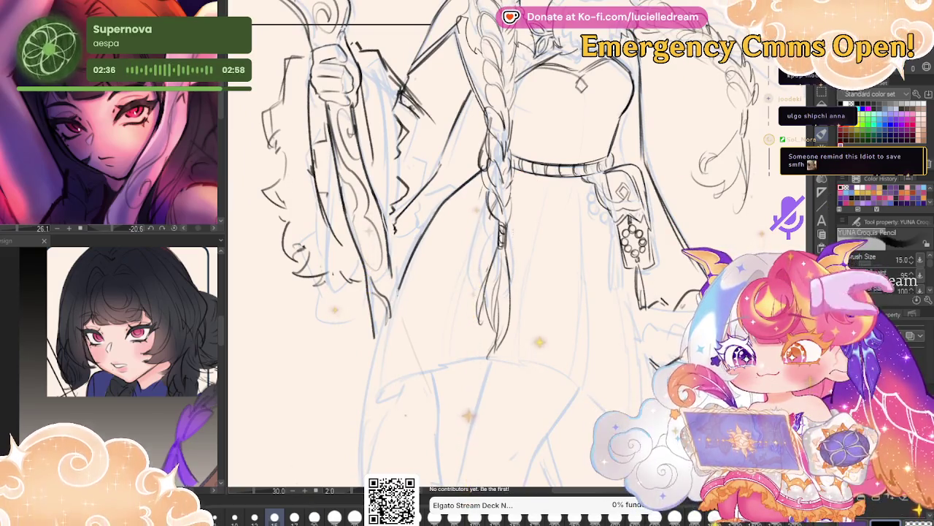
{"action": "scroll", "coordinate": [475, 255], "scroll_direction": "down", "scroll_amount": 2}
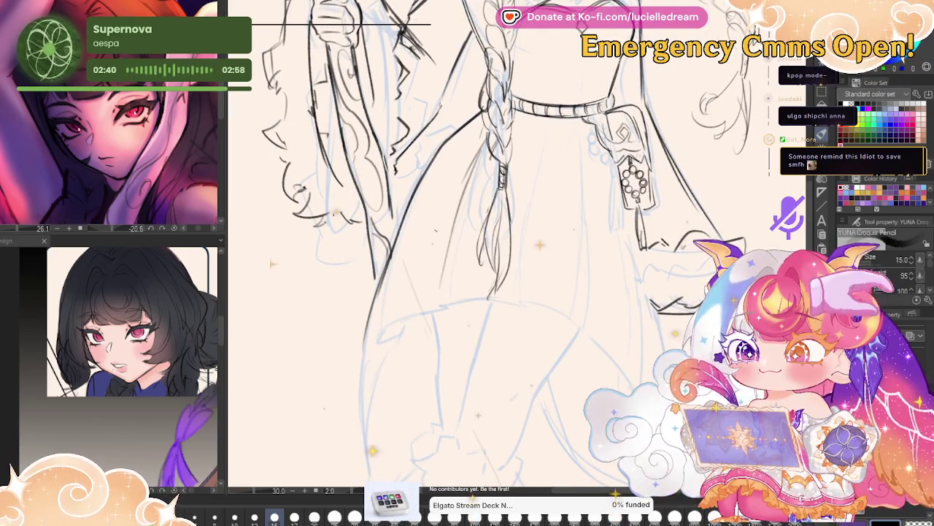
{"action": "mouse_move", "coordinate": [376, 341]}
{"action": "left_mouse_down"}
{"action": "mouse_move", "coordinate": [515, 305]}
{"action": "mouse_move", "coordinate": [584, 326]}
{"action": "left_mouse_up"}
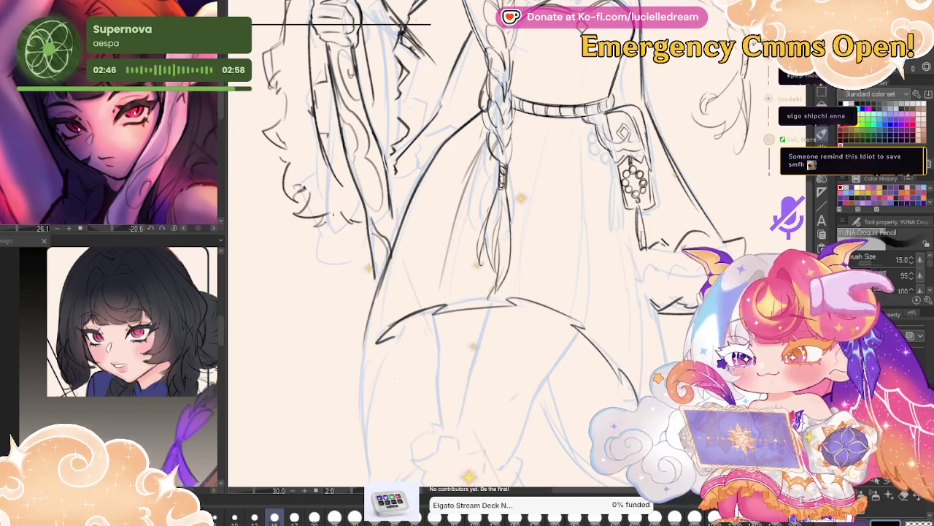
{"action": "left_click_drag", "start_coordinate": [482, 248], "coordinate": [455, 201]}
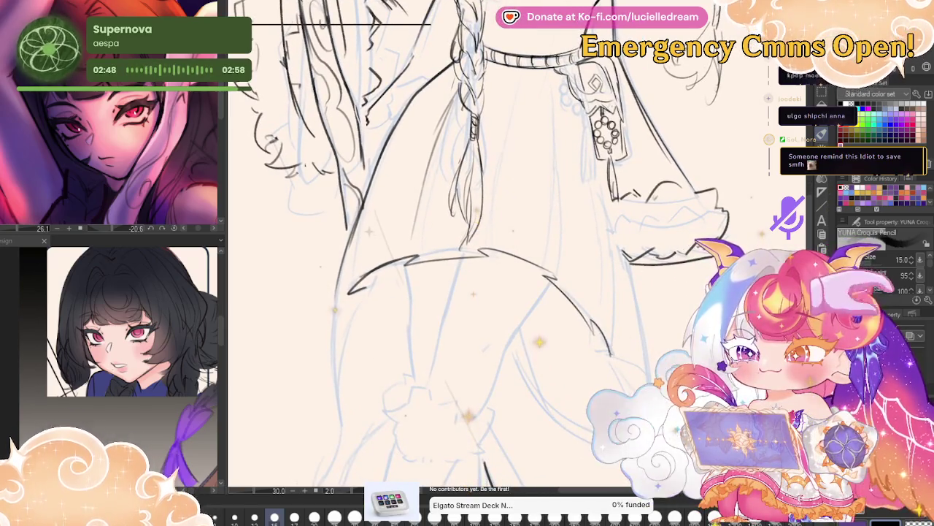
{"action": "left_click_drag", "start_coordinate": [609, 352], "coordinate": [646, 398]}
{"action": "left_click_drag", "start_coordinate": [468, 292], "coordinate": [495, 234]}
Ink the coat's front edge over the legs, reinforce the body outline, and draw the right vertical edge.
{"action": "left_click_drag", "start_coordinate": [392, 232], "coordinate": [367, 309]}
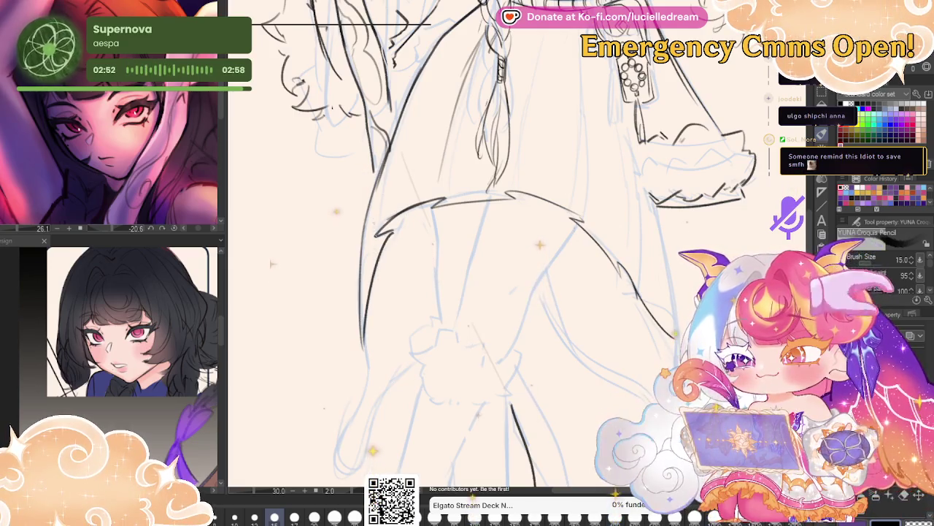
{"action": "left_click_drag", "start_coordinate": [399, 118], "coordinate": [375, 237]}
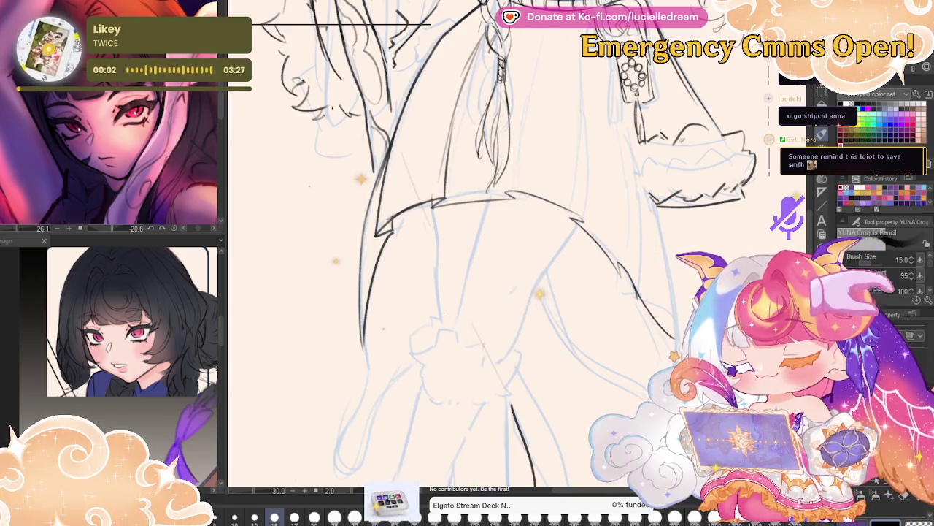
{"action": "left_click_drag", "start_coordinate": [515, 85], "coordinate": [490, 186]}
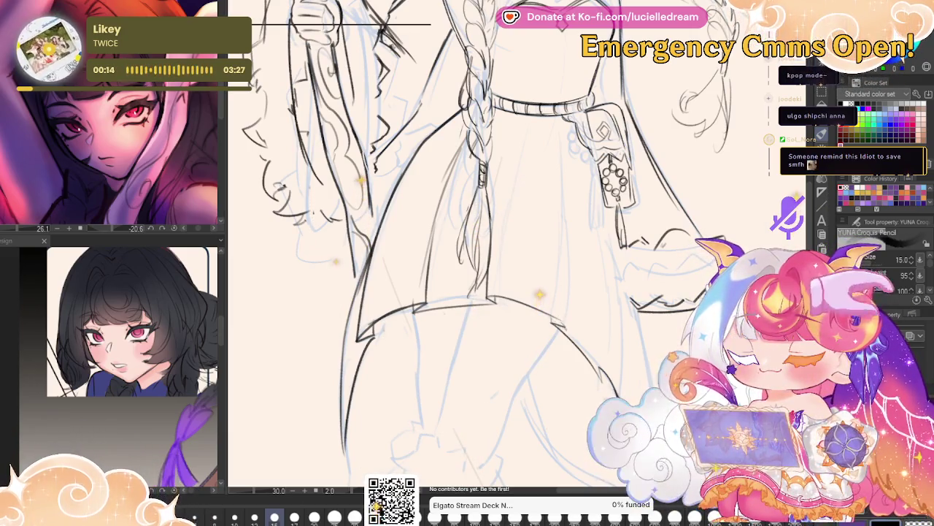
{"action": "left_click_drag", "start_coordinate": [563, 219], "coordinate": [560, 154]}
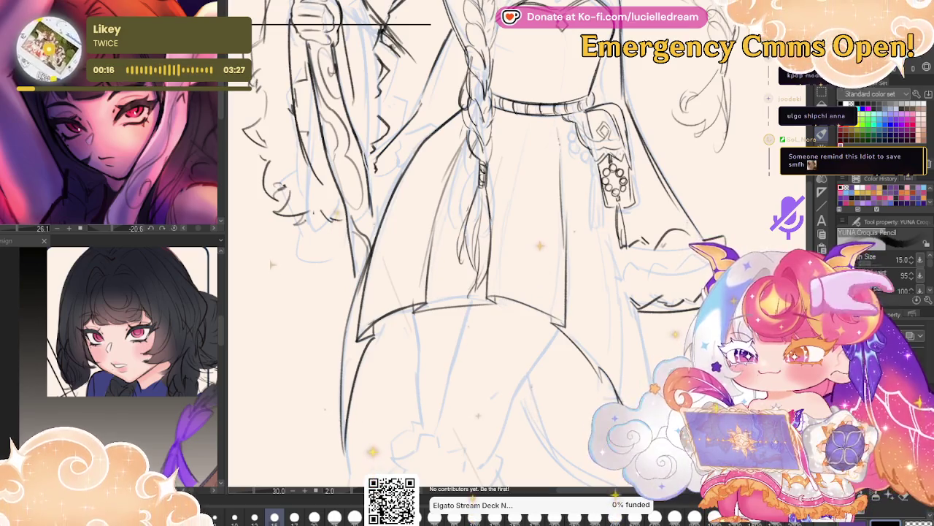
{"action": "scroll", "coordinate": [475, 256], "scroll_direction": "down", "scroll_amount": 2}
{"action": "left_click_drag", "start_coordinate": [588, 209], "coordinate": [584, 338]}
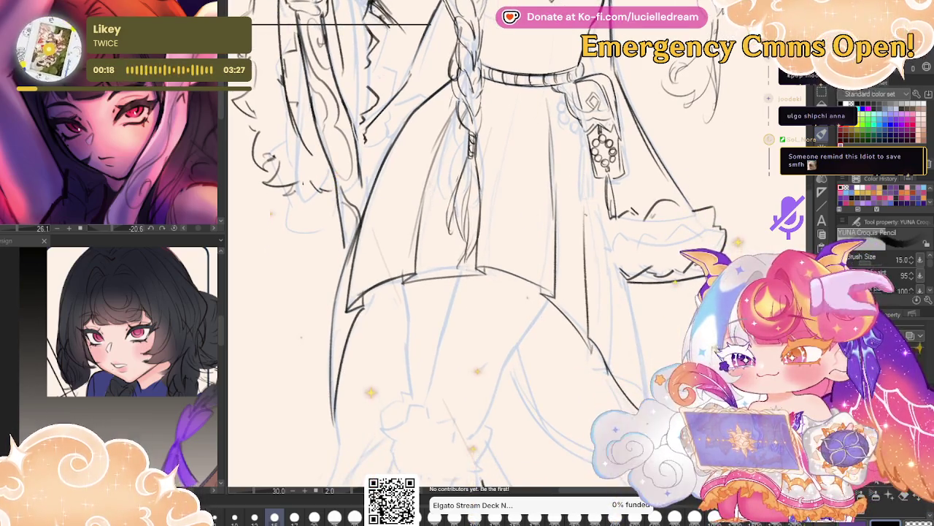
Finish the cape's right edge, then outline the left leg down to its foot.
{"action": "left_click_drag", "start_coordinate": [598, 180], "coordinate": [622, 286]}
{"action": "left_click_drag", "start_coordinate": [612, 241], "coordinate": [635, 372]}
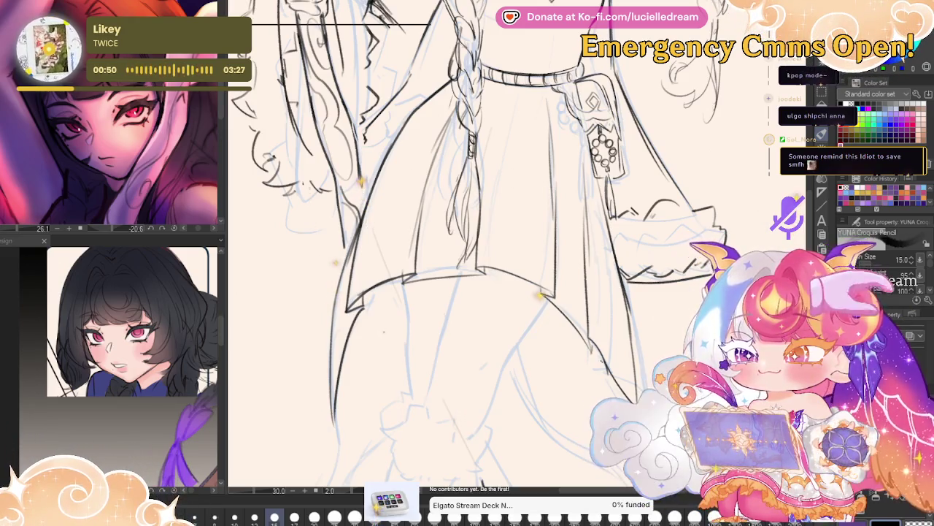
{"action": "scroll", "coordinate": [481, 248], "scroll_direction": "down", "scroll_amount": 3}
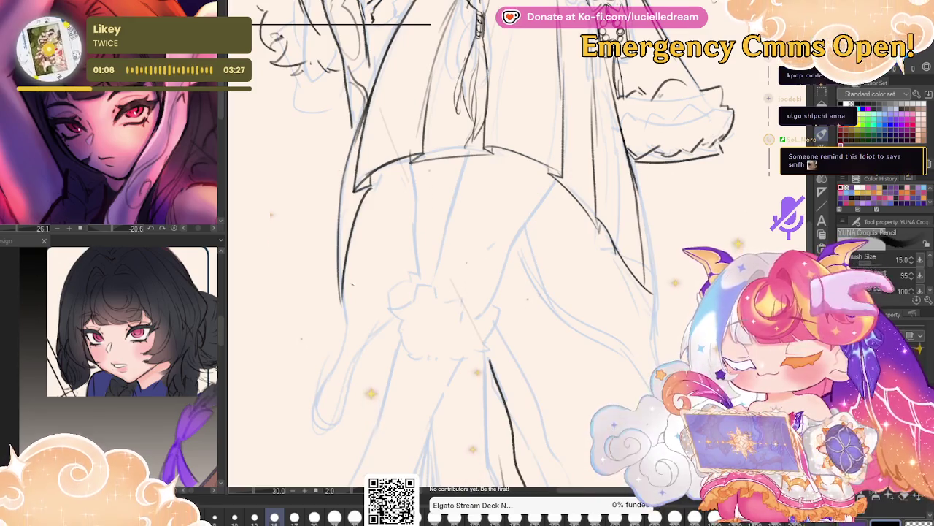
{"action": "left_click_drag", "start_coordinate": [347, 303], "coordinate": [316, 408]}
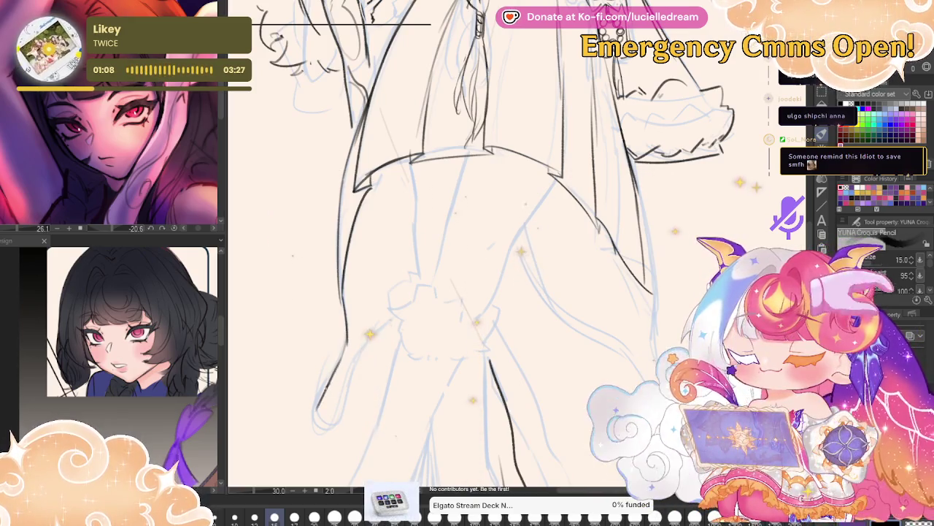
{"action": "left_click_drag", "start_coordinate": [325, 381], "coordinate": [365, 338]}
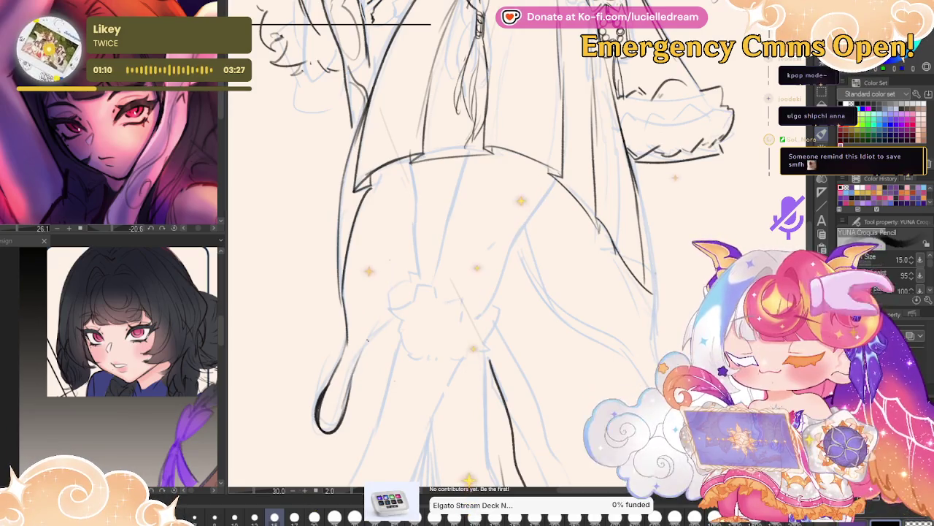
Ink the right leg's outer curve, then zoom out to check the whole figure.
{"action": "left_click_drag", "start_coordinate": [467, 292], "coordinate": [434, 263]}
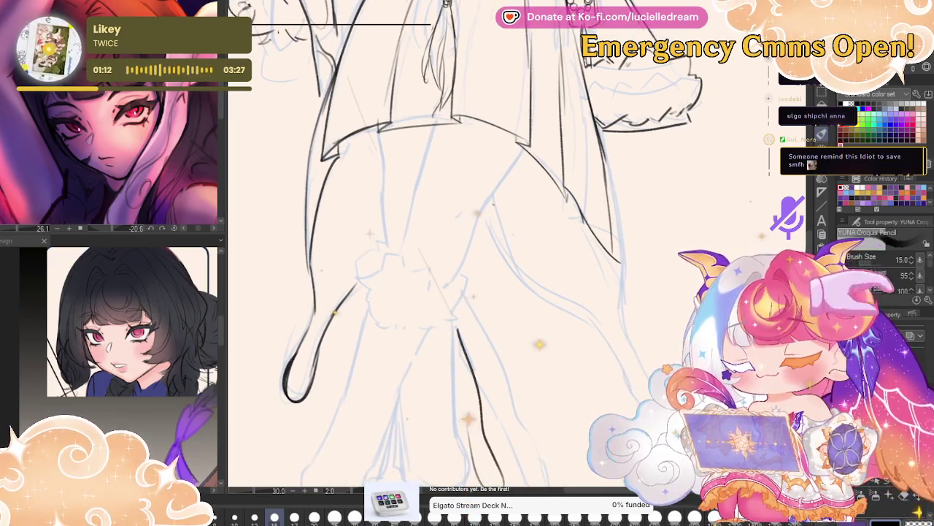
{"action": "left_click_drag", "start_coordinate": [483, 214], "coordinate": [542, 299]}
{"action": "left_click_drag", "start_coordinate": [493, 237], "coordinate": [578, 317]}
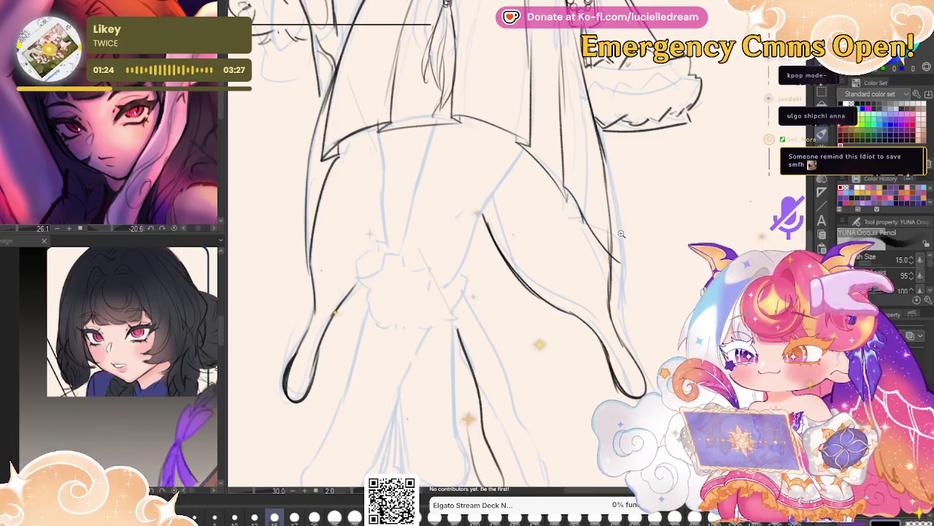
{"action": "scroll", "coordinate": [620, 233], "scroll_direction": "down", "scroll_amount": 2}
{"action": "mouse_move", "coordinate": [679, 109]}
{"action": "left_mouse_down"}
{"action": "mouse_move", "coordinate": [701, 220]}
{"action": "mouse_move", "coordinate": [684, 187]}
{"action": "left_mouse_up"}
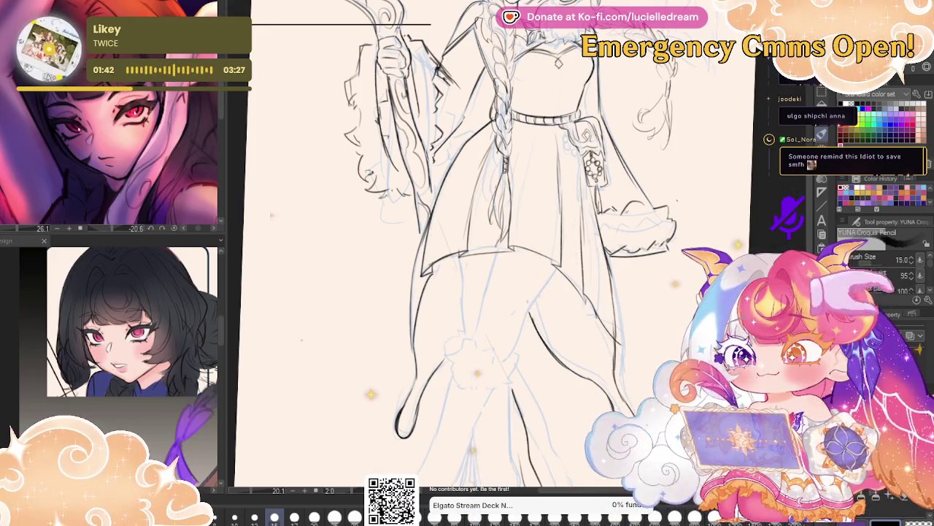
{"action": "left_click", "coordinate": [506, 300]}
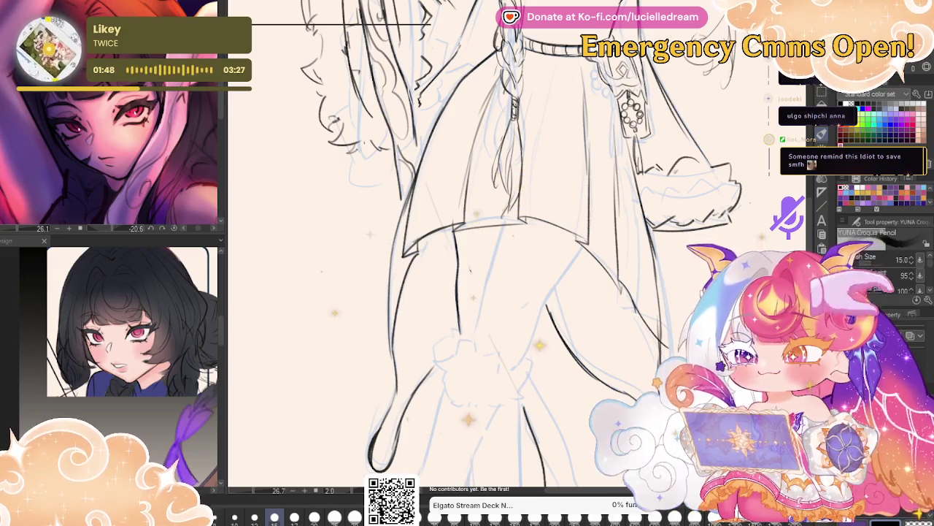
{"action": "scroll", "coordinate": [511, 255], "scroll_direction": "down", "scroll_amount": 3}
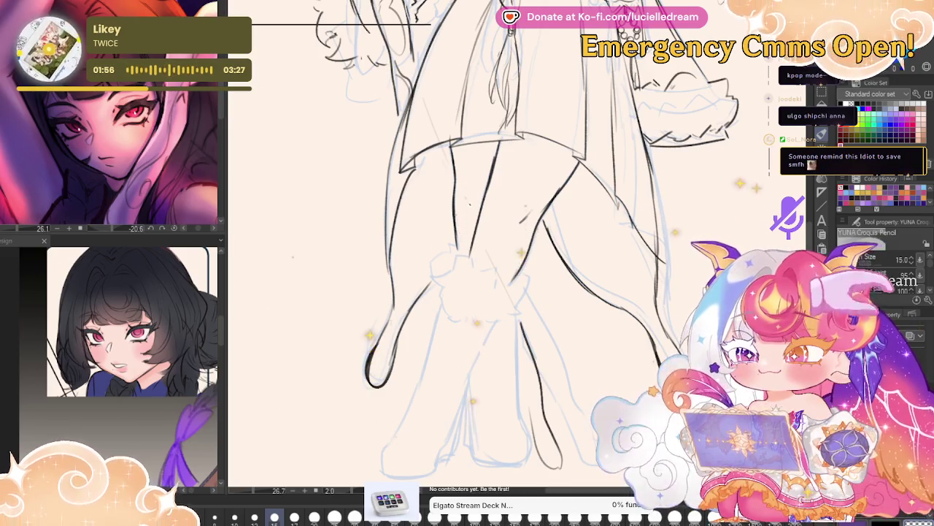
Ink the inner leg line below the skirt and begin the fluffy fur cuff around the leg.
{"action": "left_click_drag", "start_coordinate": [598, 215], "coordinate": [624, 138]}
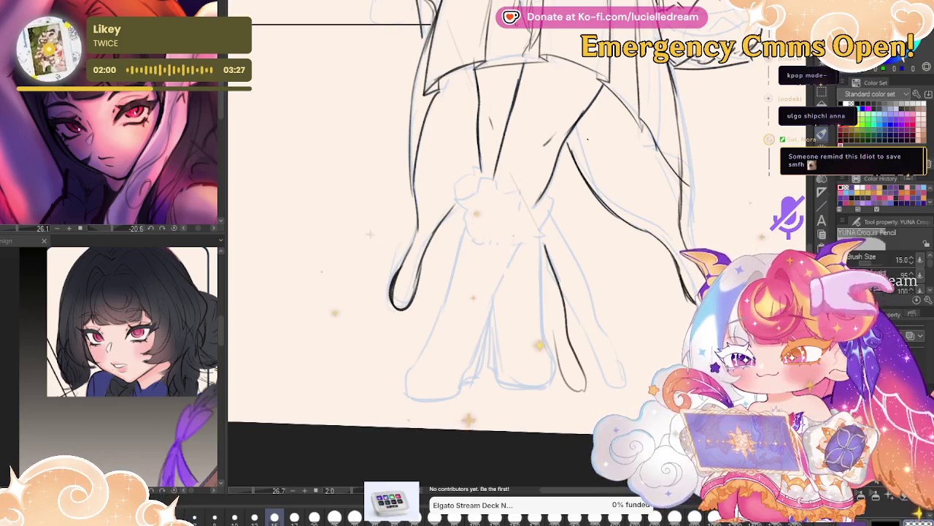
{"action": "mouse_move", "coordinate": [495, 175]}
{"action": "left_mouse_down"}
{"action": "mouse_move", "coordinate": [464, 209]}
{"action": "mouse_move", "coordinate": [483, 237]}
{"action": "left_mouse_up"}
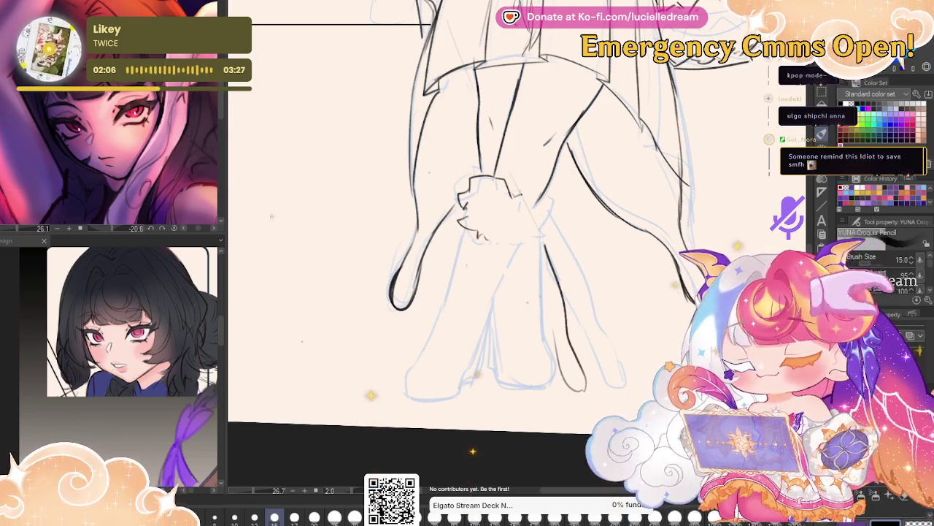
{"action": "left_click_drag", "start_coordinate": [523, 194], "coordinate": [538, 213]}
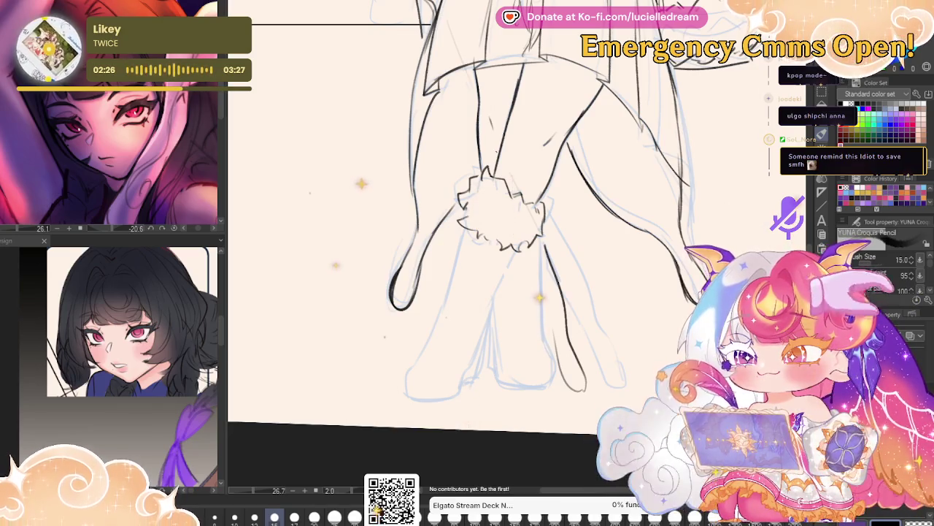
{"action": "scroll", "coordinate": [489, 219], "scroll_direction": "down", "scroll_amount": 1}
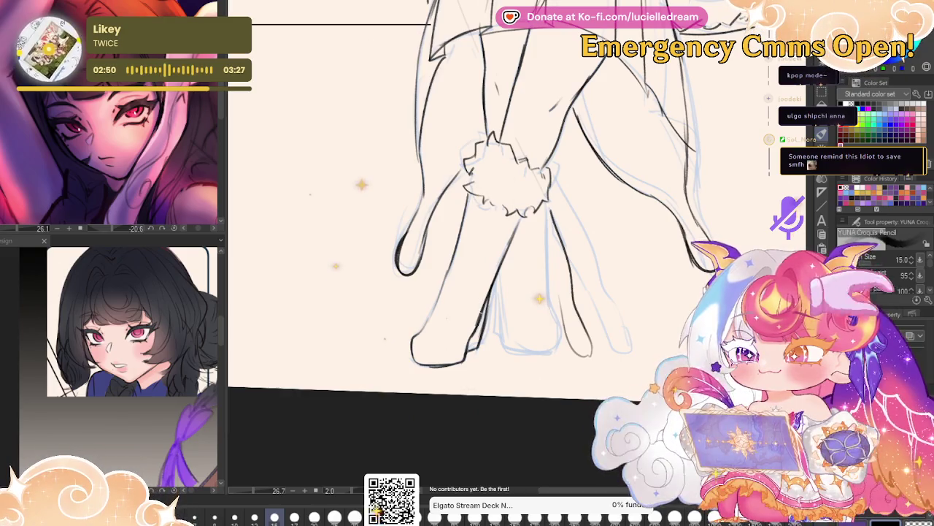
Center the whole figure, flip it horizontally to check proportions, then flip it back.
{"action": "scroll", "coordinate": [467, 219], "scroll_direction": "down", "scroll_amount": 5}
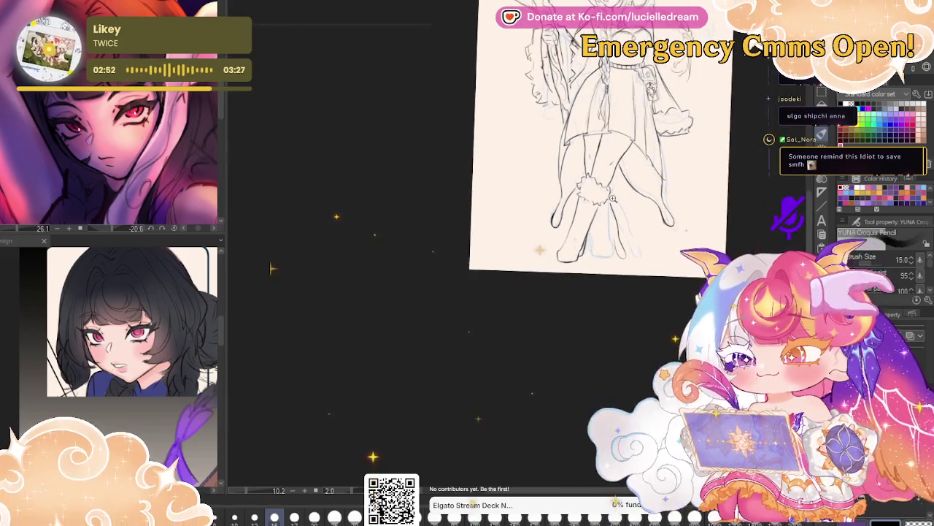
{"action": "left_click_drag", "start_coordinate": [687, 68], "coordinate": [604, 269]}
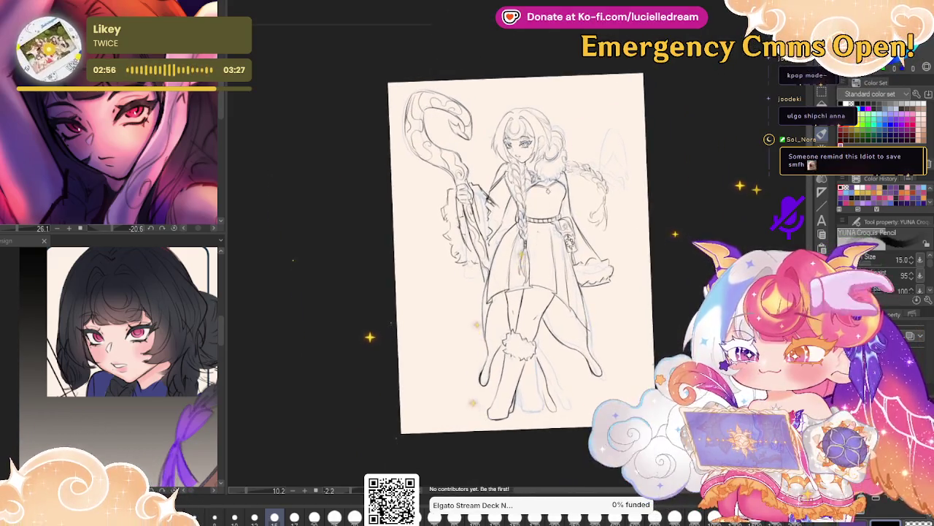
{"action": "scroll", "coordinate": [641, 246], "scroll_direction": "up", "scroll_amount": 3}
{"action": "key", "text": "h"}
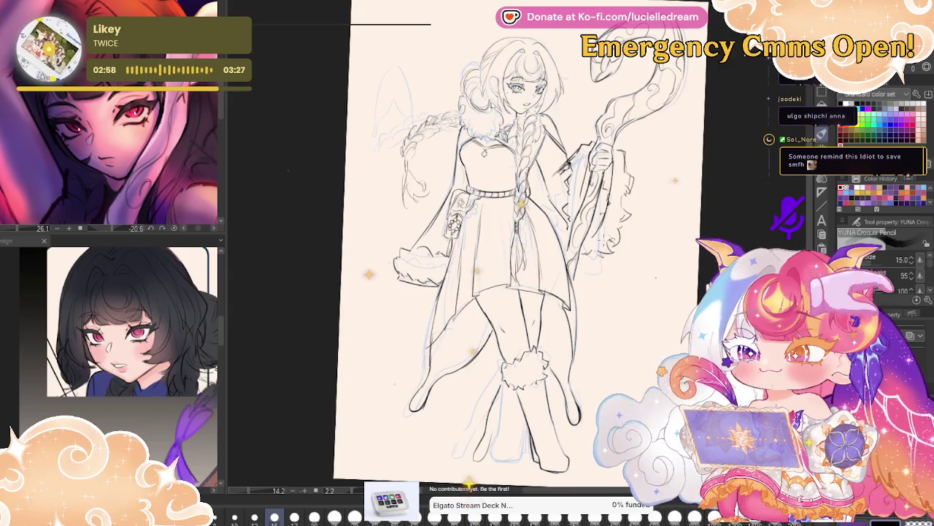
{"action": "key", "text": "h"}
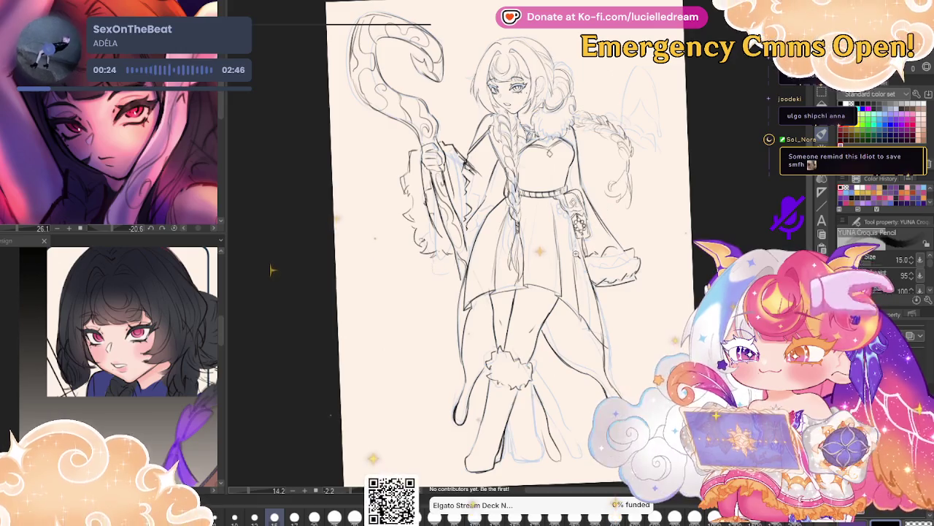
Zoom and pan to center the crossed legs and boots in view.
{"action": "scroll", "coordinate": [566, 259], "scroll_direction": "up", "scroll_amount": 2}
{"action": "scroll", "coordinate": [562, 212], "scroll_direction": "up", "scroll_amount": 1}
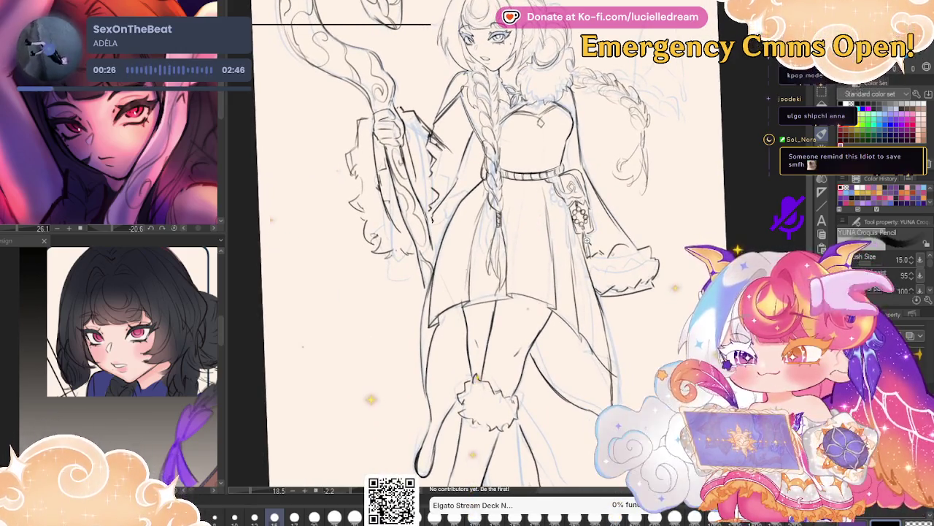
{"action": "scroll", "coordinate": [595, 246], "scroll_direction": "up", "scroll_amount": 1}
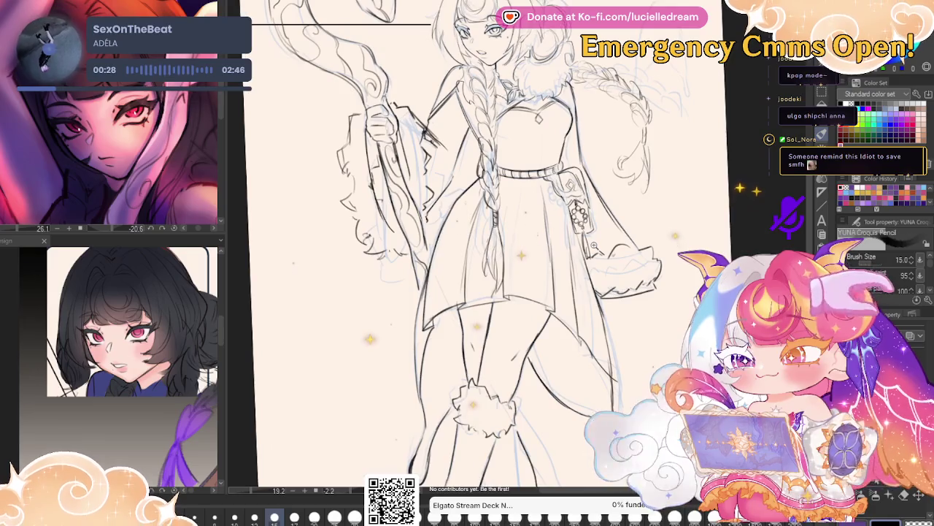
{"action": "scroll", "coordinate": [467, 248], "scroll_direction": "down", "scroll_amount": 1}
{"action": "scroll", "coordinate": [468, 249], "scroll_direction": "down", "scroll_amount": 1}
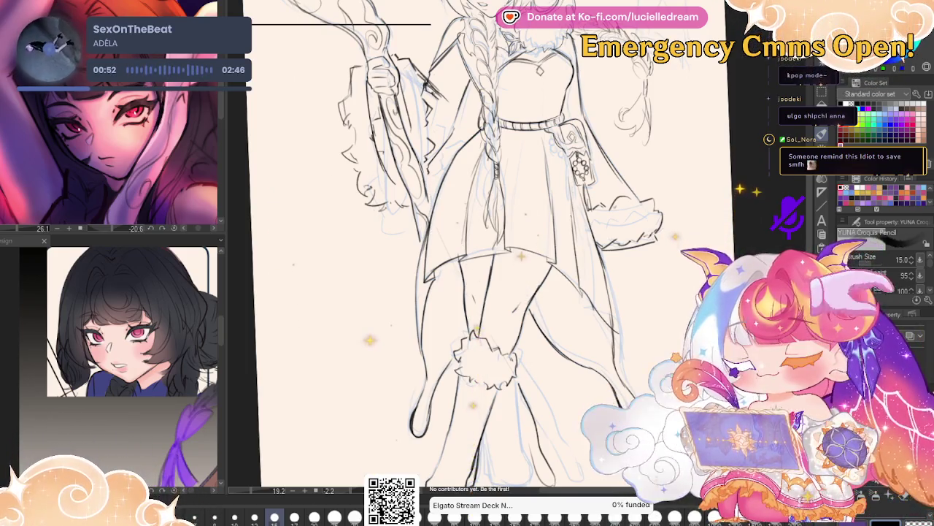
{"action": "scroll", "coordinate": [482, 263], "scroll_direction": "down", "scroll_amount": 2}
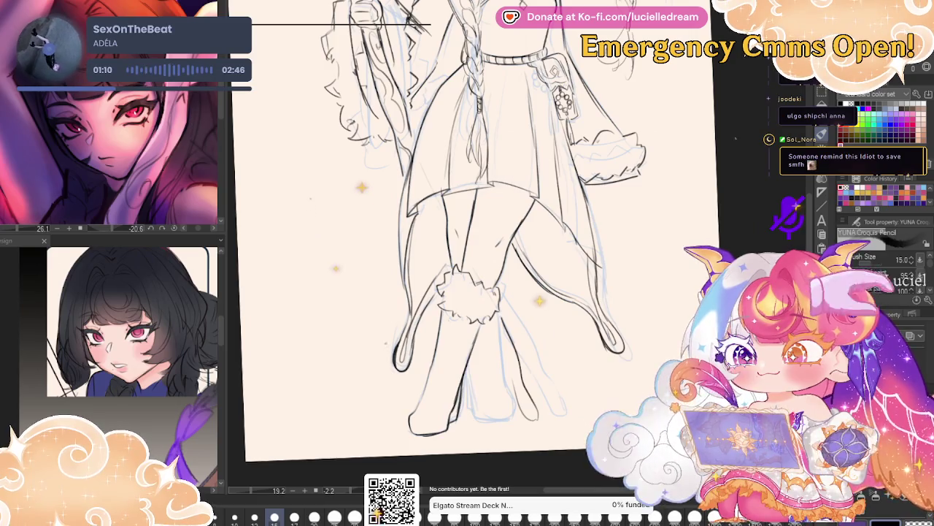
{"action": "scroll", "coordinate": [729, 159], "scroll_direction": "down", "scroll_amount": 2}
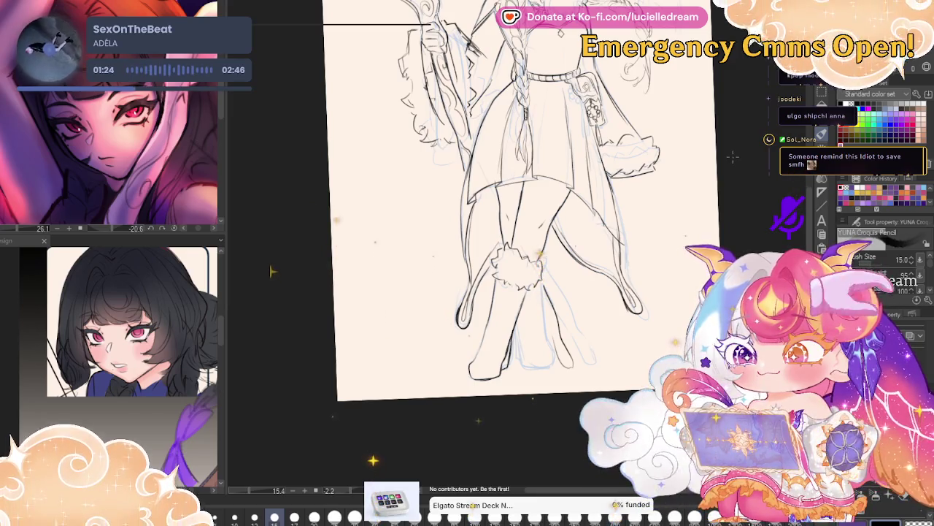
{"action": "left_click_drag", "start_coordinate": [733, 155], "coordinate": [725, 190]}
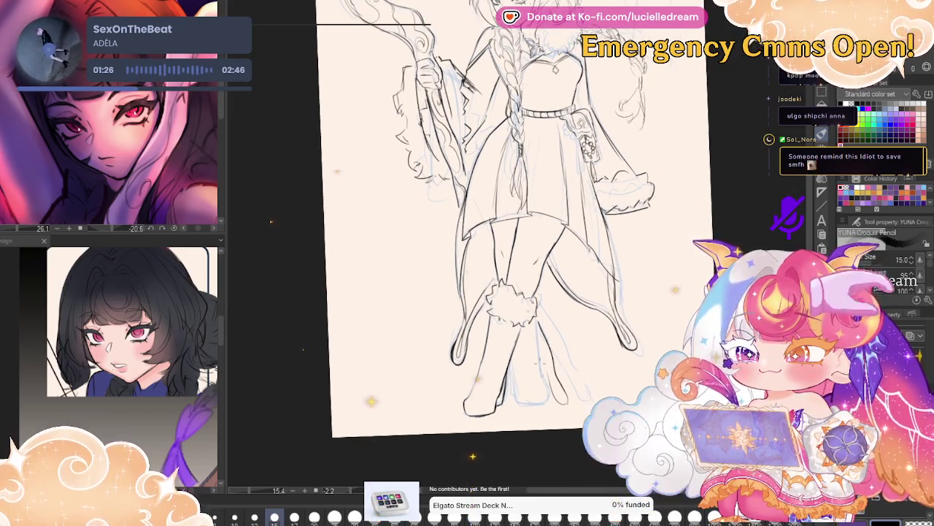
{"action": "scroll", "coordinate": [555, 376], "scroll_direction": "up", "scroll_amount": 2}
{"action": "scroll", "coordinate": [561, 373], "scroll_direction": "up", "scroll_amount": 2}
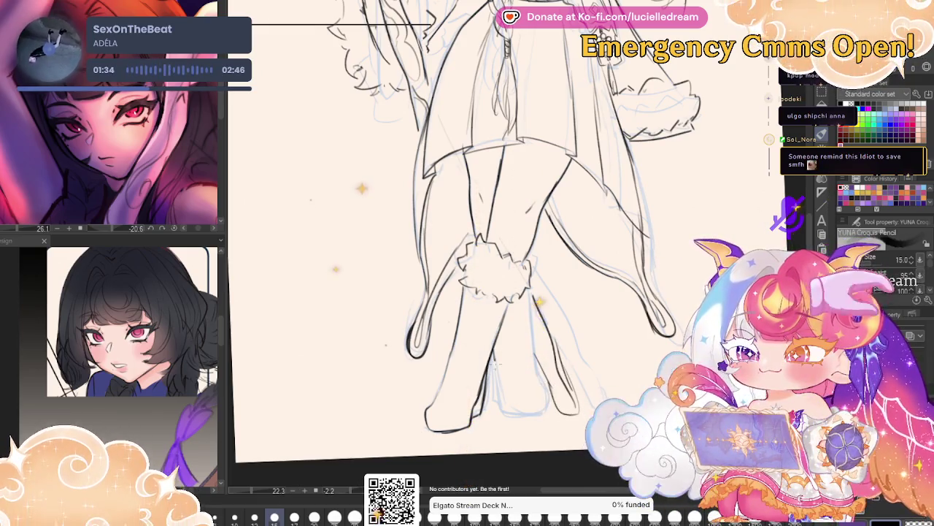
Mirror the legs to check them, rotate the canvas for inking, then zoom out.
{"action": "key", "text": "h"}
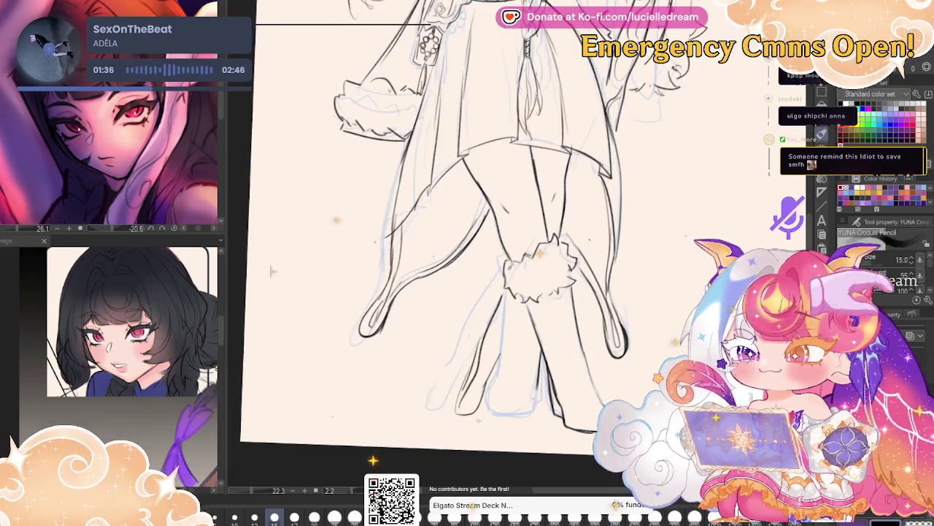
{"action": "left_click_drag", "start_coordinate": [271, 271], "coordinate": [260, 224]}
{"action": "left_click_drag", "start_coordinate": [728, 162], "coordinate": [726, 146]}
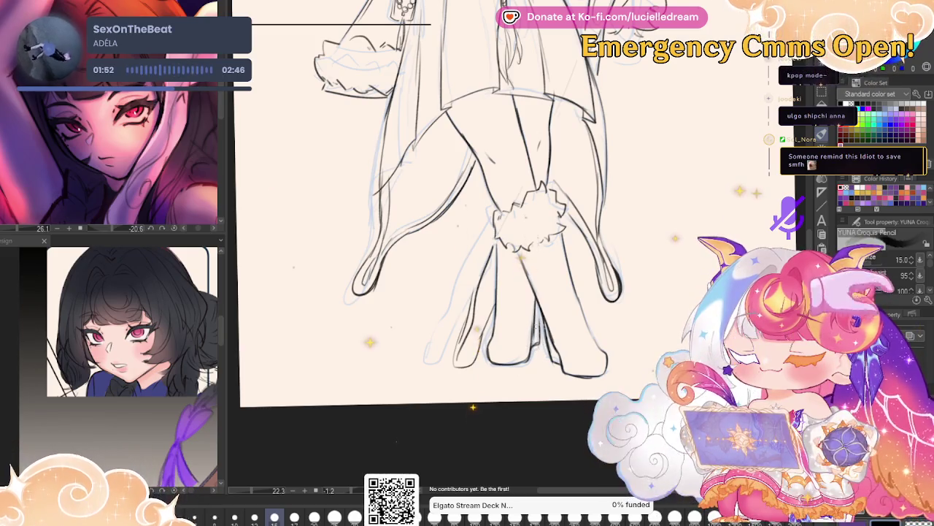
{"action": "key", "text": "ctrl+minus"}
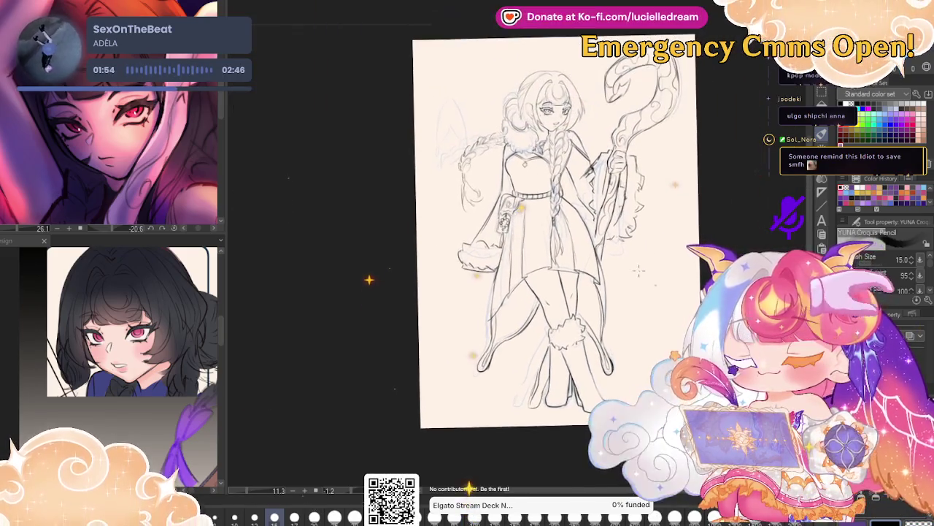
Review the whole figure flipped horizontally, then save the line art with Ctrl+S.
{"action": "scroll", "coordinate": [635, 266], "scroll_direction": "down", "scroll_amount": 1}
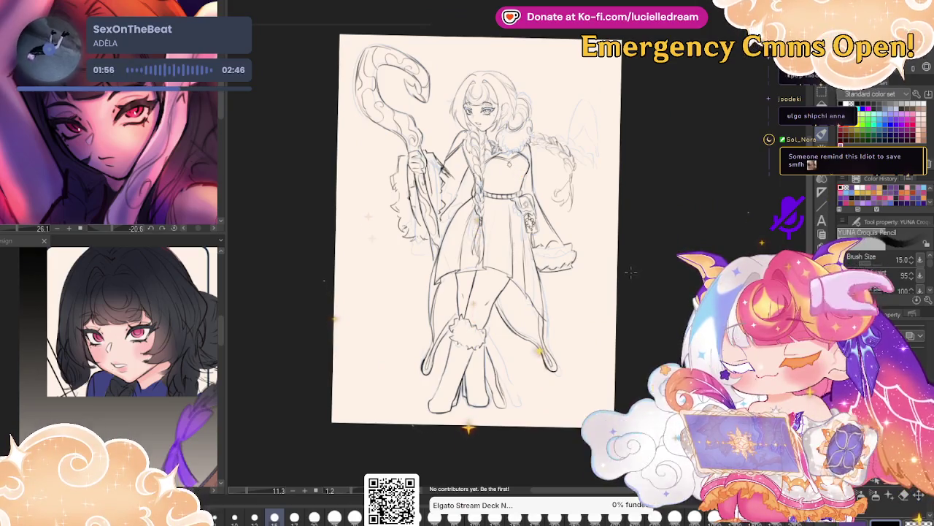
{"action": "scroll", "coordinate": [504, 144], "scroll_direction": "up", "scroll_amount": 1}
{"action": "scroll", "coordinate": [504, 143], "scroll_direction": "up", "scroll_amount": 1}
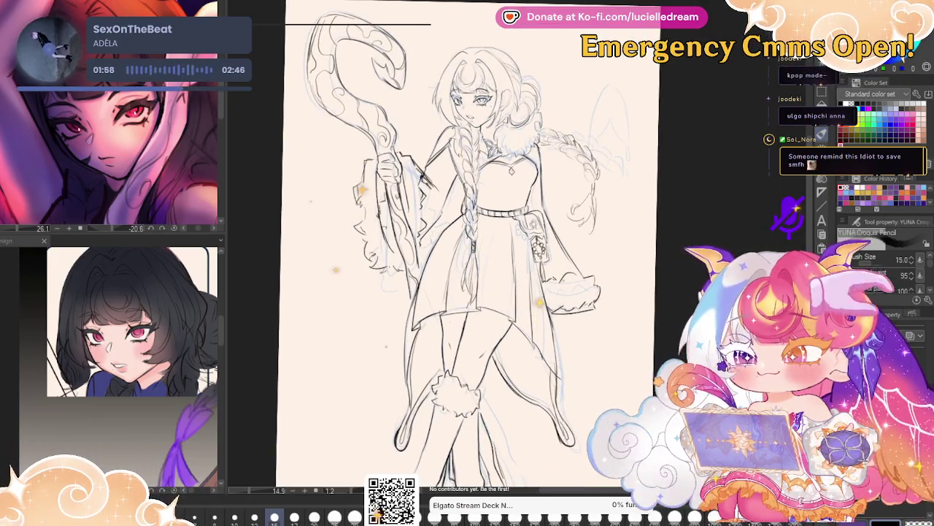
{"action": "key", "text": "h"}
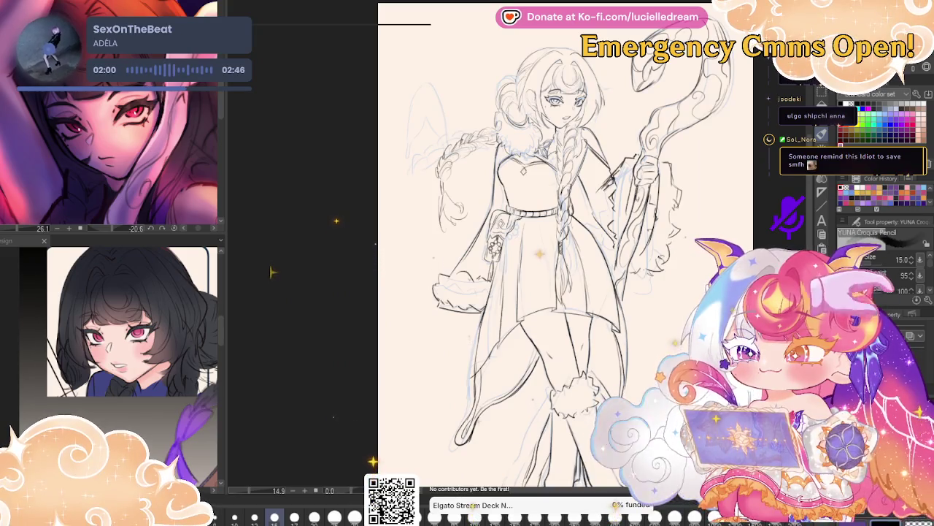
{"action": "mouse_move", "coordinate": [701, 226]}
{"action": "left_mouse_down"}
{"action": "mouse_move", "coordinate": [700, 203]}
{"action": "mouse_move", "coordinate": [702, 214]}
{"action": "left_mouse_up"}
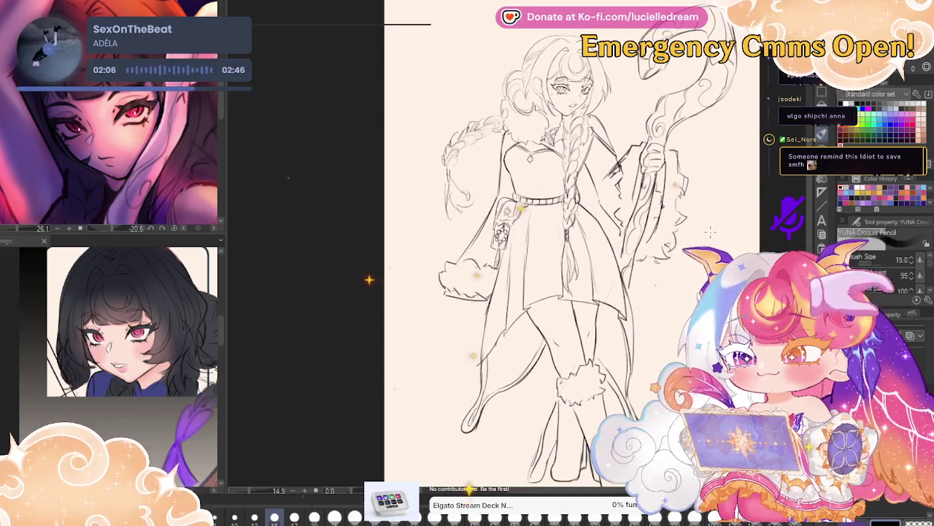
{"action": "key", "text": "ctrl+s"}
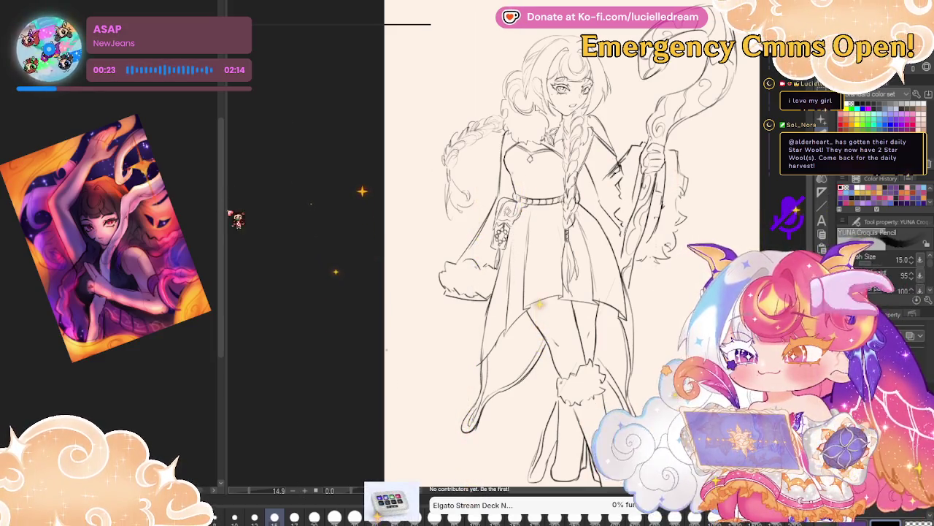
Widen the Sub View panel and reset the reference image upright to fit it.
{"action": "mouse_move", "coordinate": [226, 213]}
{"action": "left_mouse_down"}
{"action": "mouse_move", "coordinate": [401, 194]}
{"action": "mouse_move", "coordinate": [384, 194]}
{"action": "left_mouse_up"}
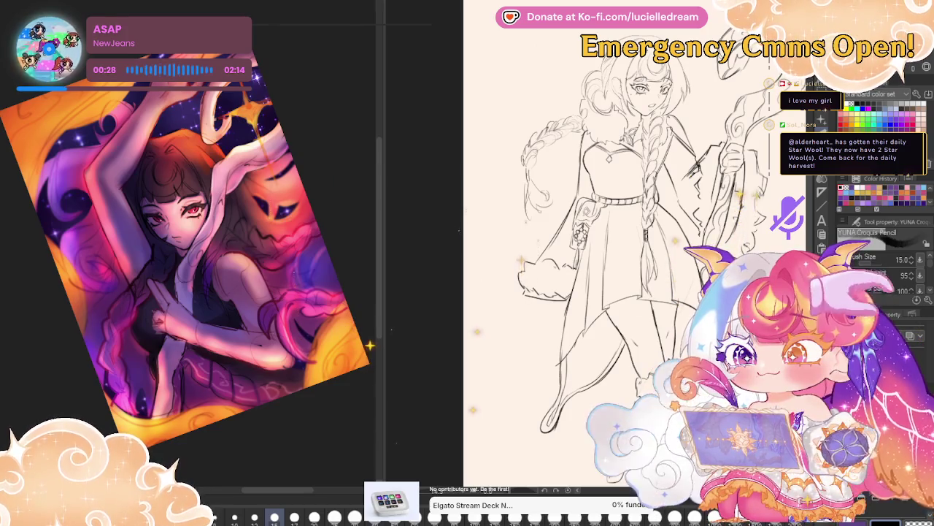
{"action": "left_click", "coordinate": [284, 289]}
{"action": "scroll", "coordinate": [284, 289], "scroll_direction": "up", "scroll_amount": 2}
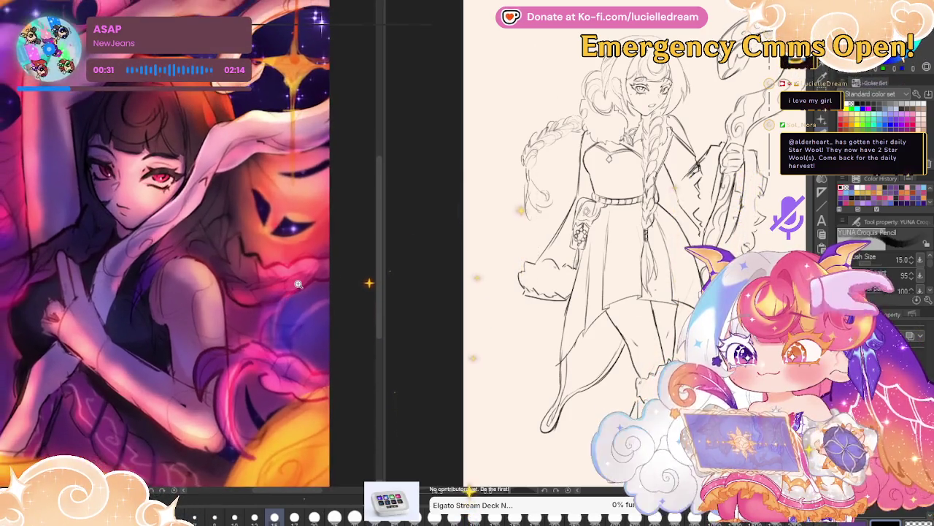
{"action": "scroll", "coordinate": [314, 300], "scroll_direction": "down", "scroll_amount": 2}
{"action": "scroll", "coordinate": [342, 315], "scroll_direction": "up", "scroll_amount": 1}
Zoom the reference image to fill the panel and nudge the sketch's position.
{"action": "scroll", "coordinate": [341, 315], "scroll_direction": "up", "scroll_amount": 1}
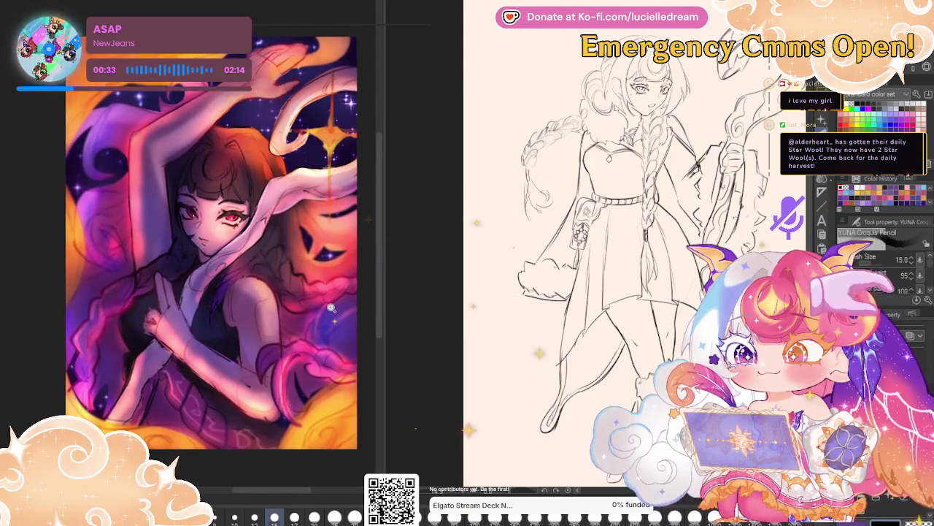
{"action": "scroll", "coordinate": [341, 312], "scroll_direction": "up", "scroll_amount": 1}
{"action": "scroll", "coordinate": [340, 310], "scroll_direction": "up", "scroll_amount": 1}
{"action": "scroll", "coordinate": [339, 307], "scroll_direction": "down", "scroll_amount": 1}
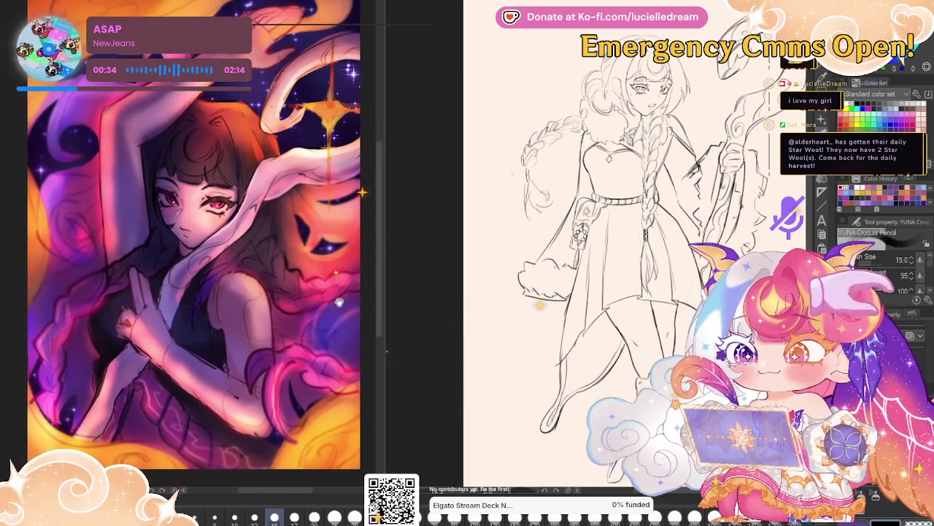
{"action": "scroll", "coordinate": [340, 308], "scroll_direction": "down", "scroll_amount": 1}
{"action": "scroll", "coordinate": [380, 300], "scroll_direction": "up", "scroll_amount": 1}
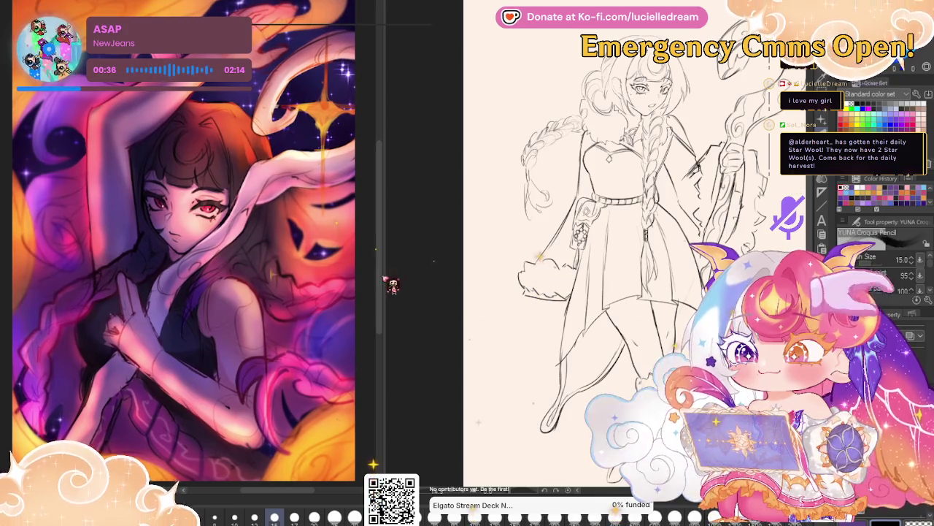
{"action": "scroll", "coordinate": [613, 256], "scroll_direction": "up", "scroll_amount": 1}
{"action": "left_click_drag", "start_coordinate": [678, 249], "coordinate": [666, 262]}
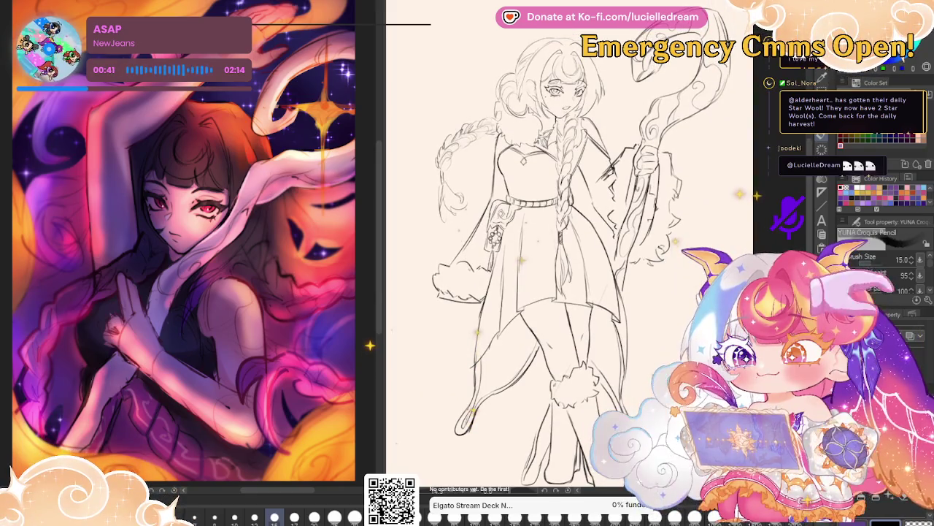